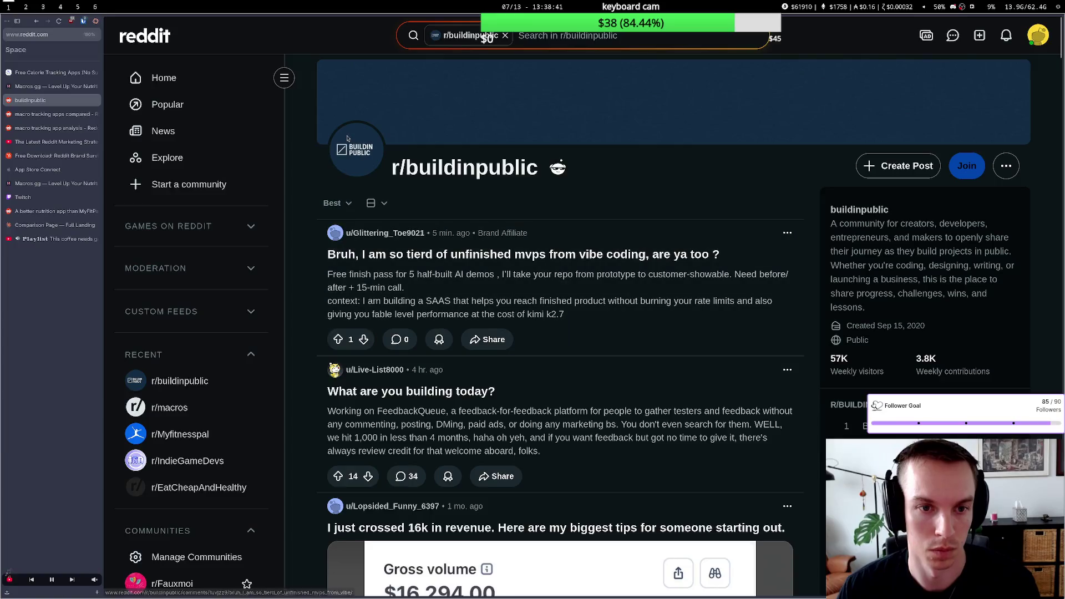
Step: Sort the r/buildinpublic feed by New so the newest posts come first
left_click(335, 203)
left_click(344, 342)
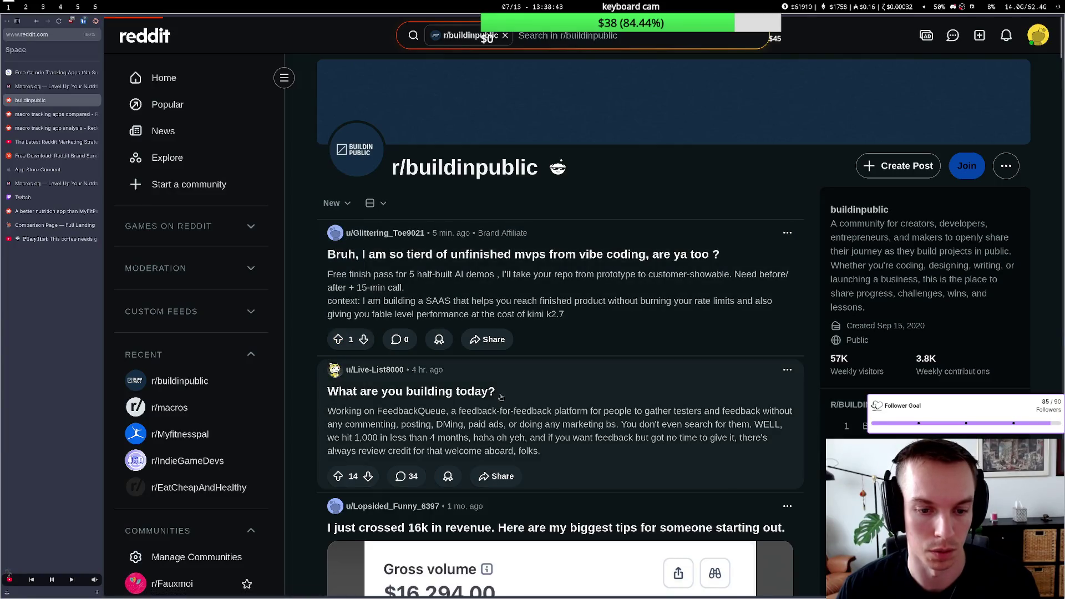
scroll(560, 370, "down", 3)
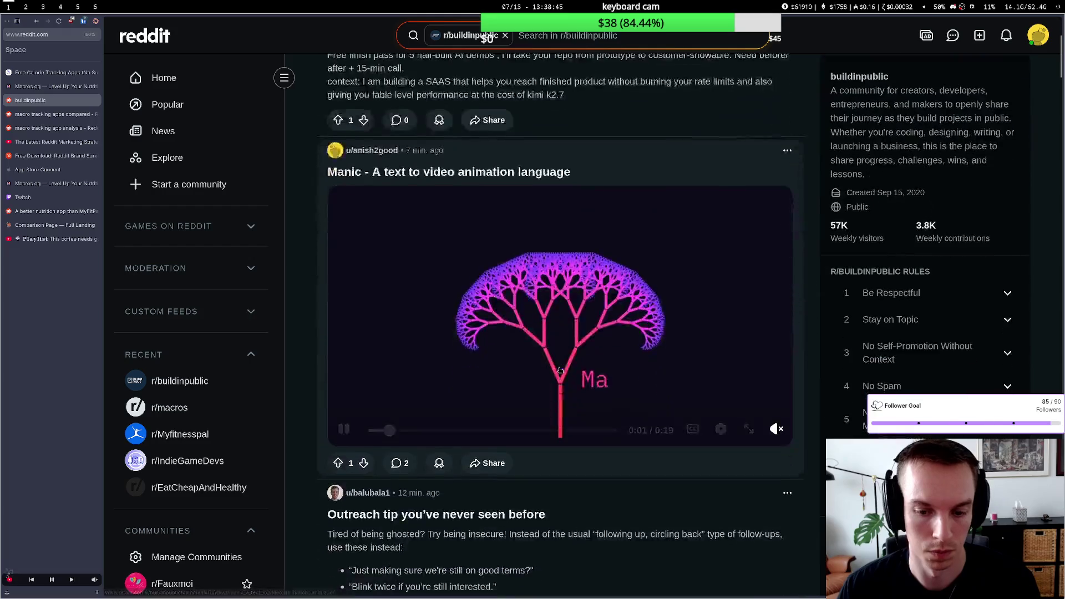
scroll(560, 369, "down", 3)
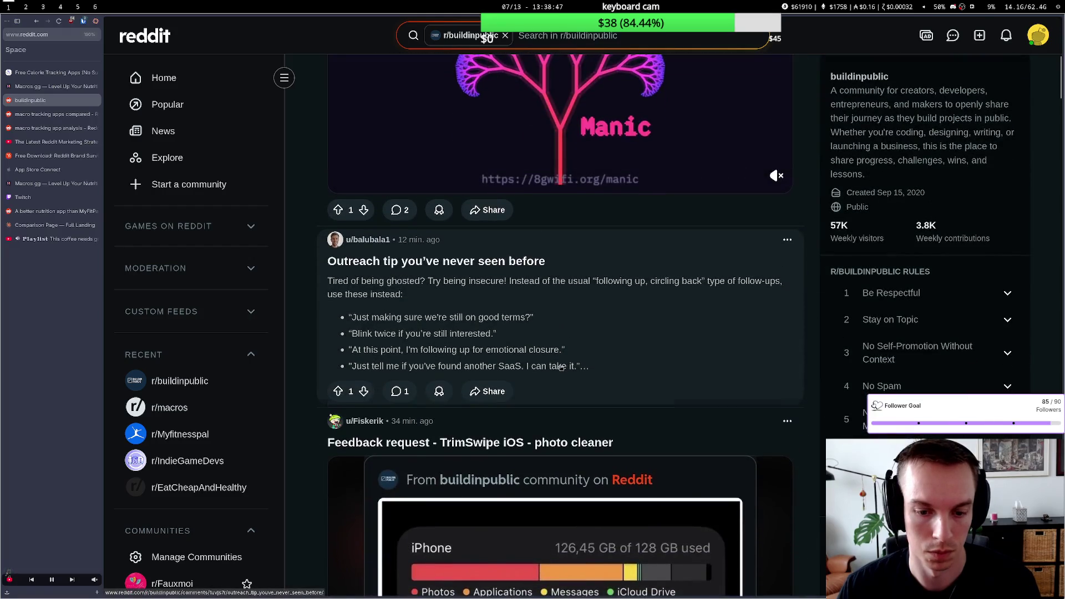
scroll(560, 367, "down", 3)
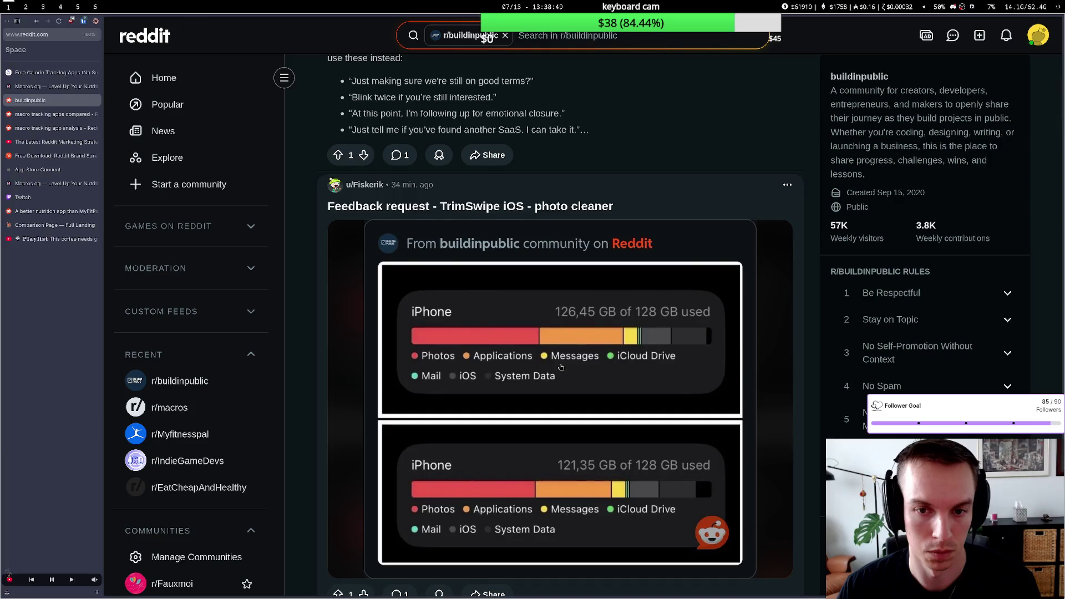
scroll(559, 367, "down", 2)
scroll(560, 367, "down", 4)
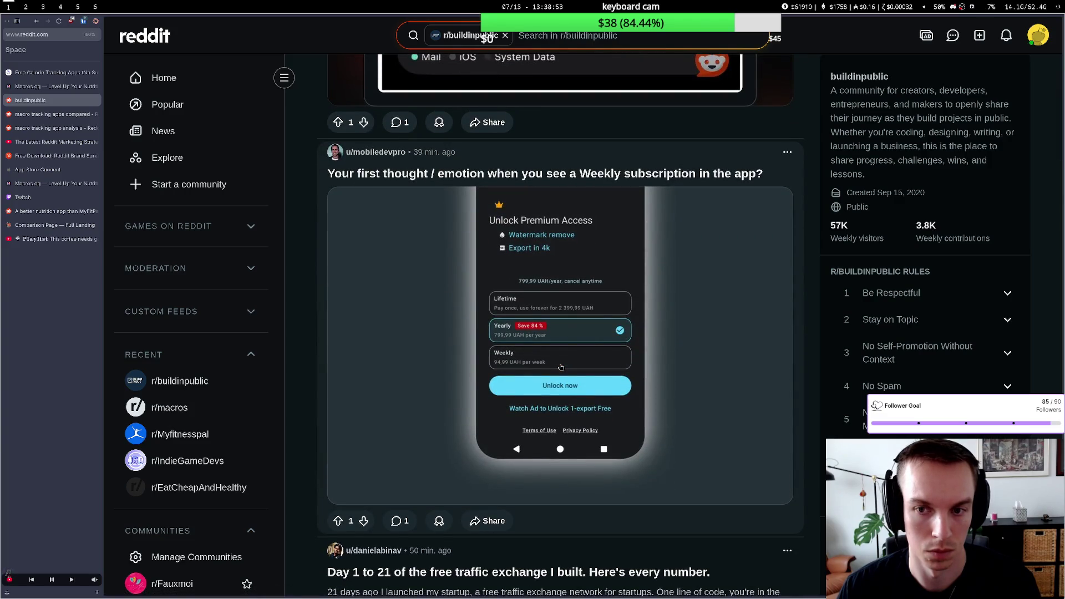
scroll(485, 371, "down", 2)
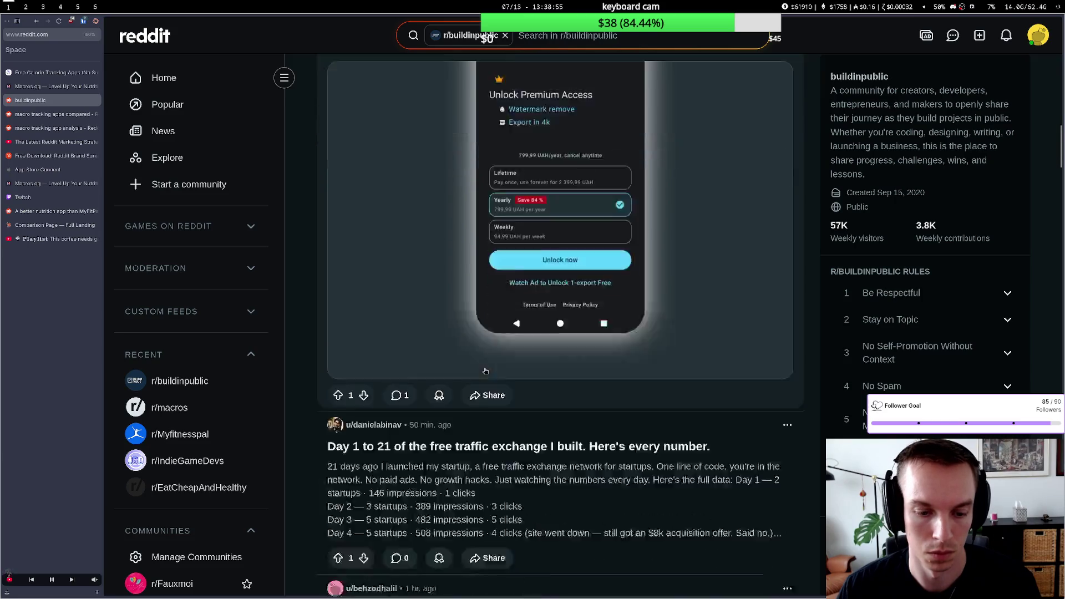
scroll(486, 370, "down", 3)
scroll(485, 370, "down", 3)
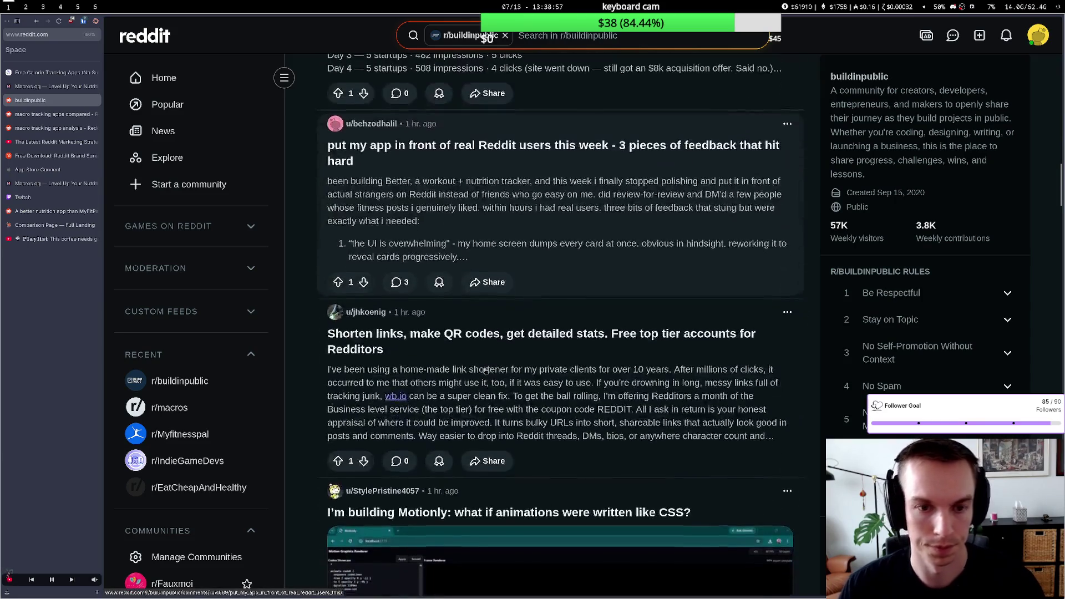
scroll(450, 265, "down", 2)
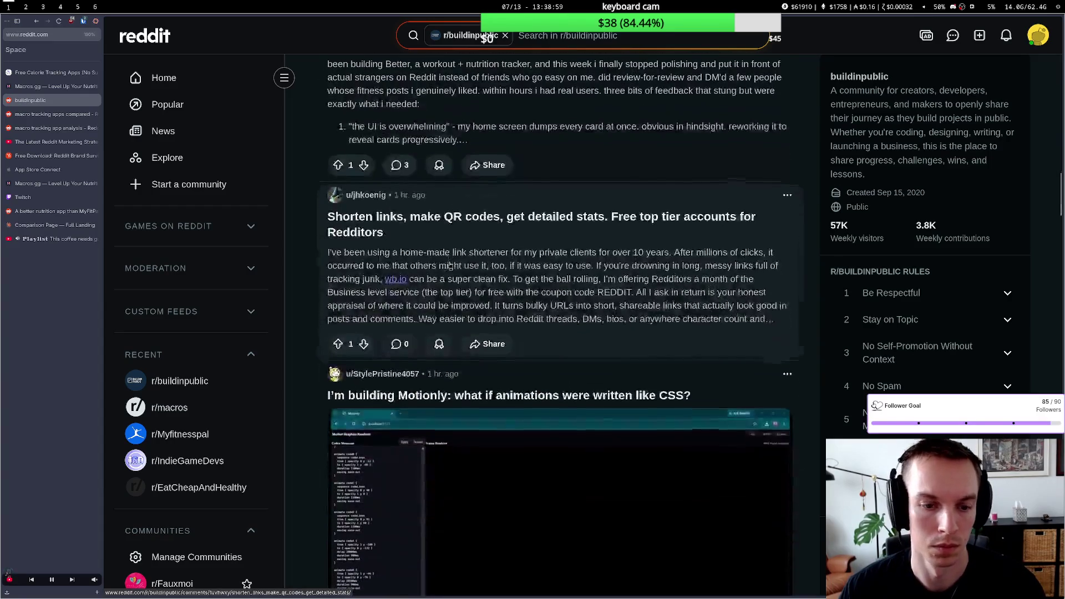
scroll(450, 265, "down", 3)
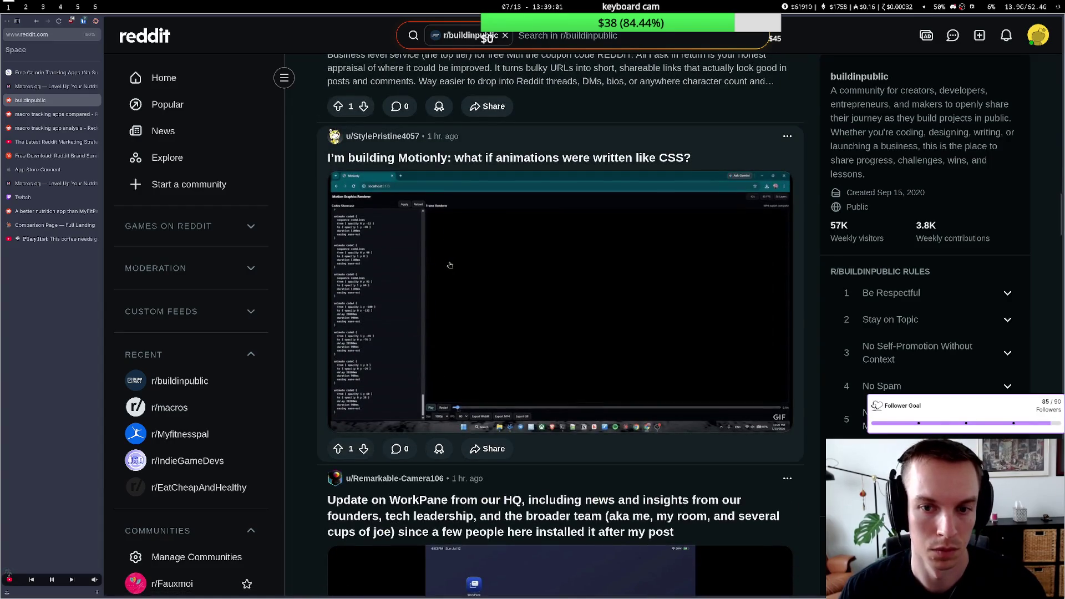
scroll(449, 265, "down", 2)
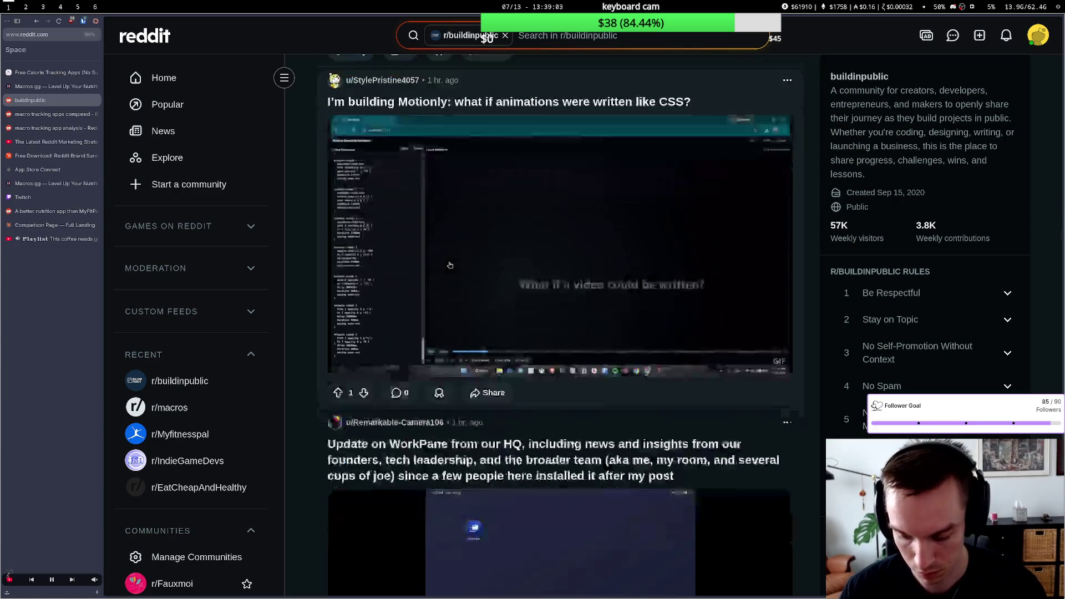
scroll(449, 265, "down", 3)
scroll(450, 264, "down", 5)
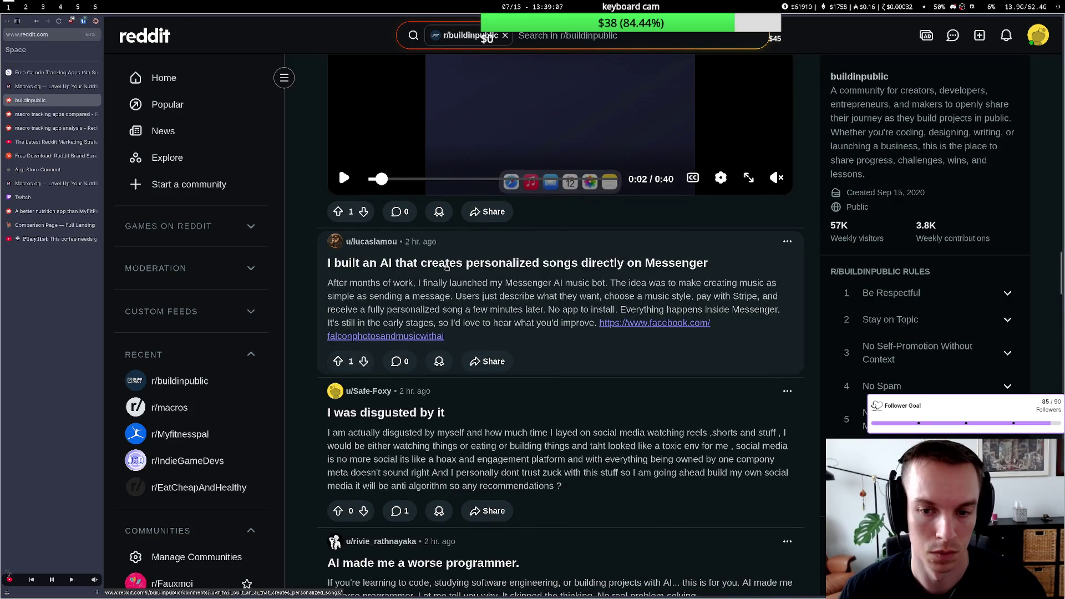
scroll(447, 267, "down", 2)
scroll(446, 266, "down", 1)
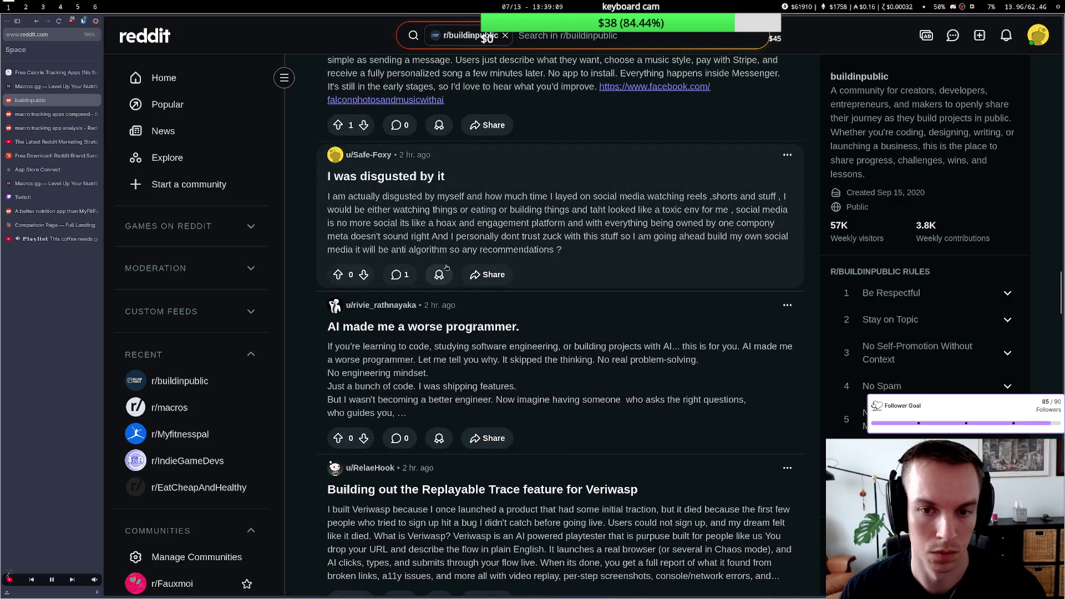
scroll(446, 269, "down", 2)
scroll(446, 268, "down", 3)
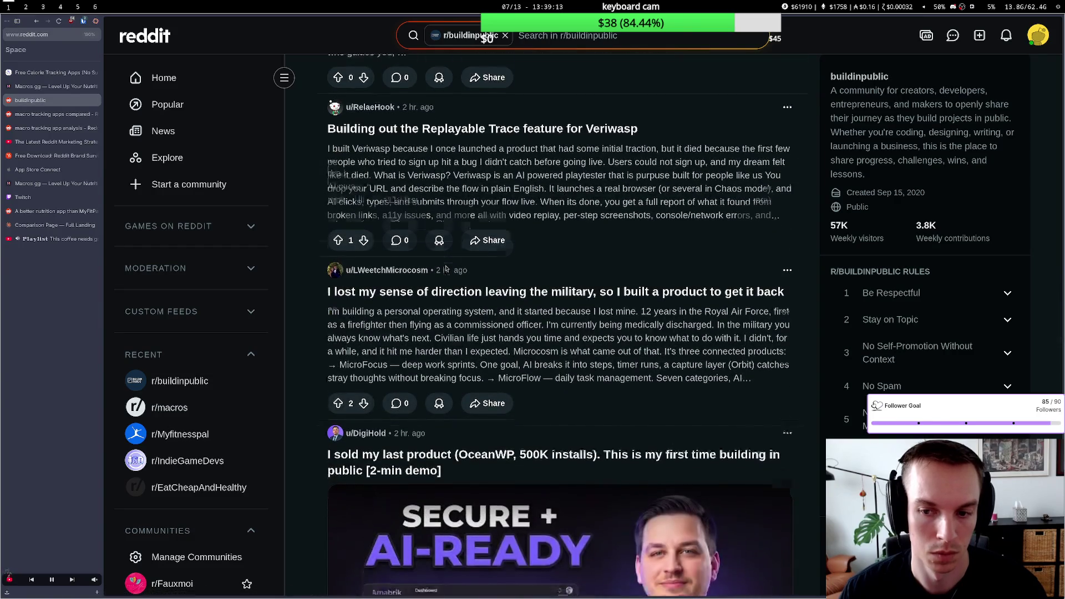
scroll(446, 268, "down", 2)
scroll(447, 268, "down", 3)
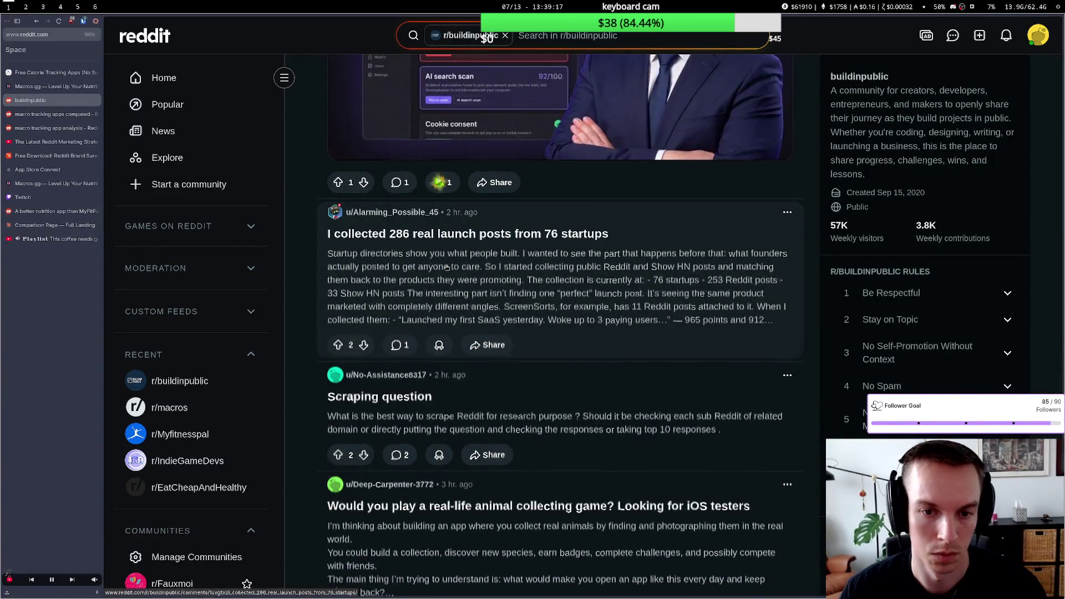
scroll(446, 268, "down", 3)
scroll(446, 268, "down", 2)
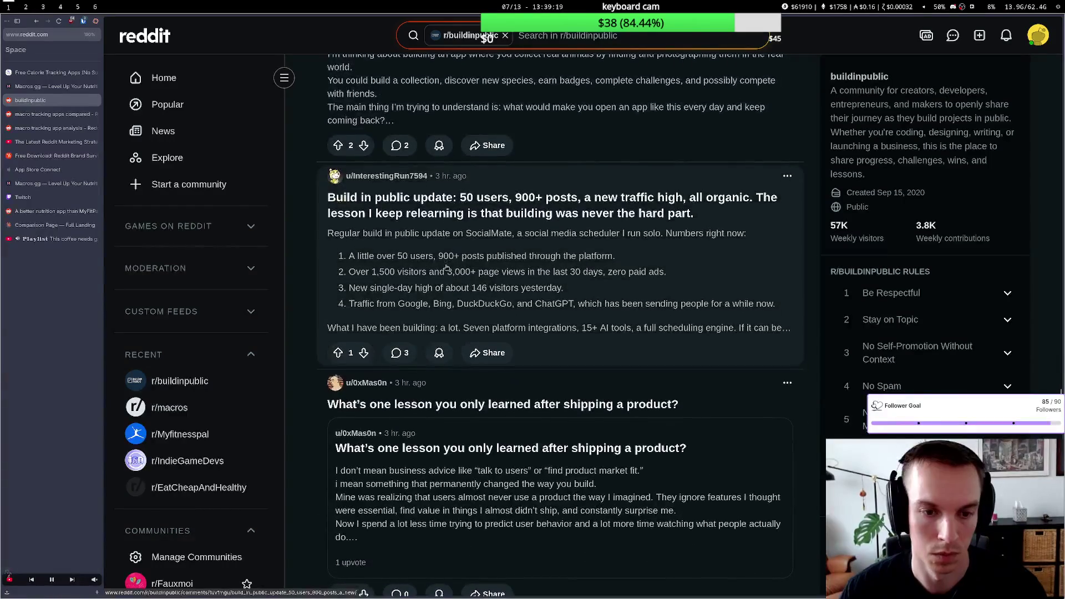
scroll(446, 268, "down", 4)
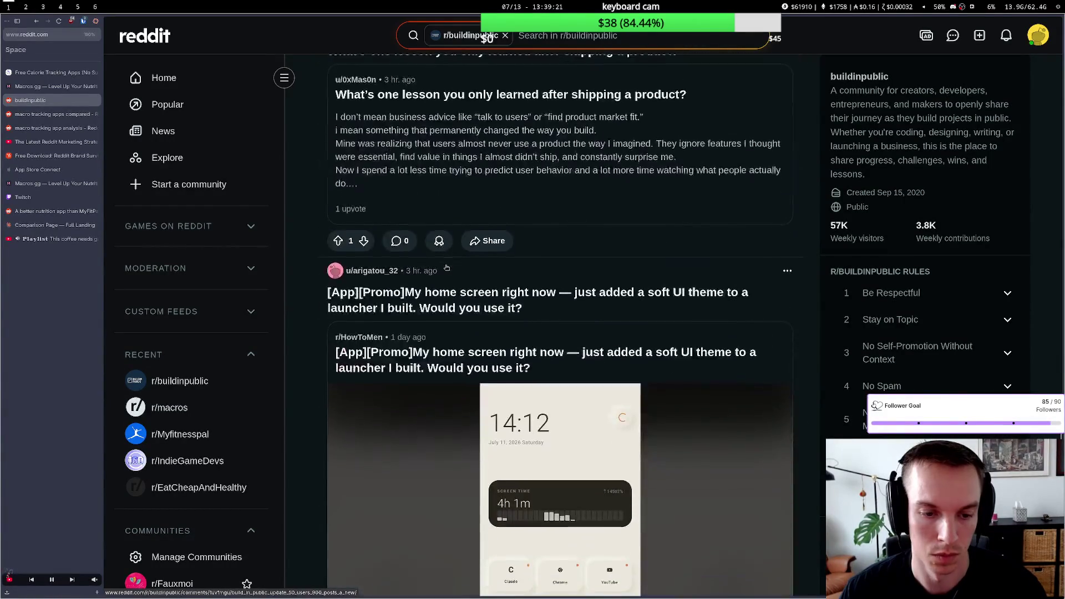
scroll(447, 269, "down", 2)
scroll(447, 267, "down", 3)
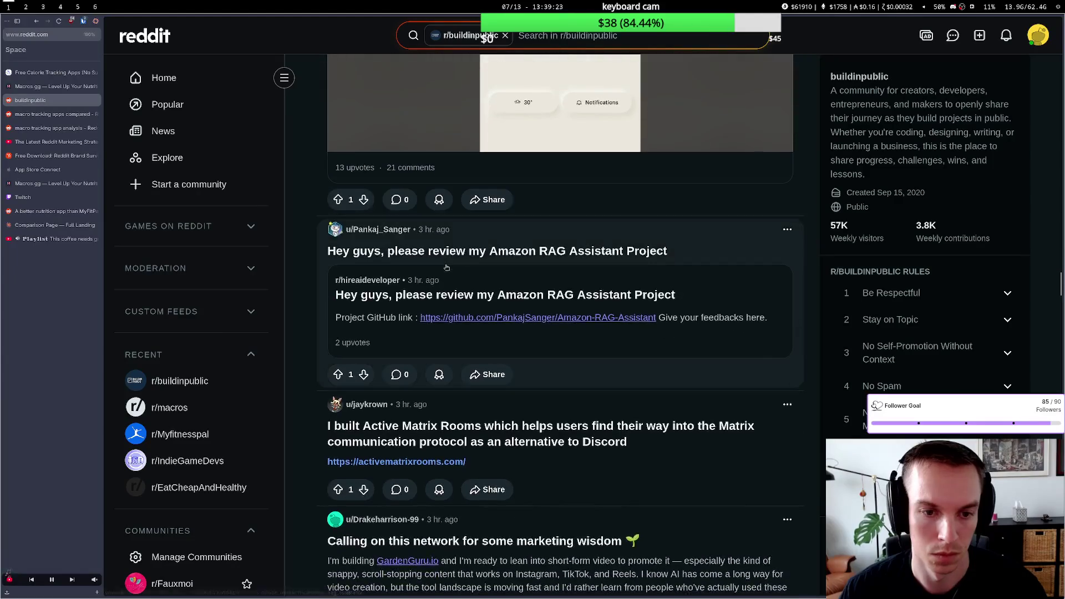
scroll(446, 268, "down", 1)
scroll(446, 267, "down", 3)
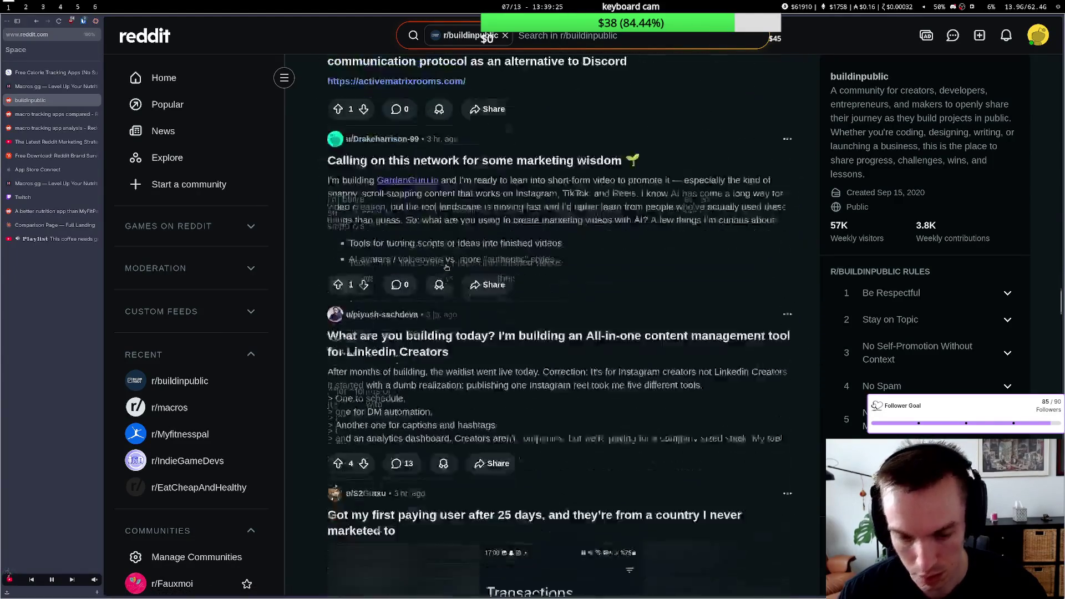
scroll(446, 267, "down", 3)
scroll(447, 268, "down", 2)
scroll(446, 267, "down", 2)
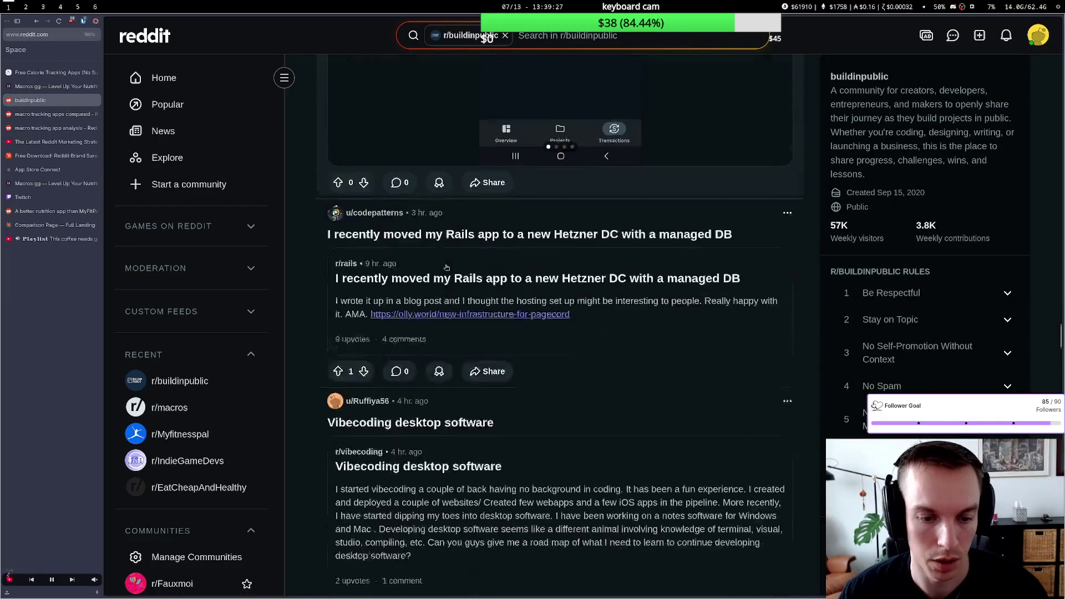
scroll(446, 267, "down", 2)
scroll(447, 267, "down", 4)
scroll(447, 268, "down", 3)
scroll(447, 267, "down", 2)
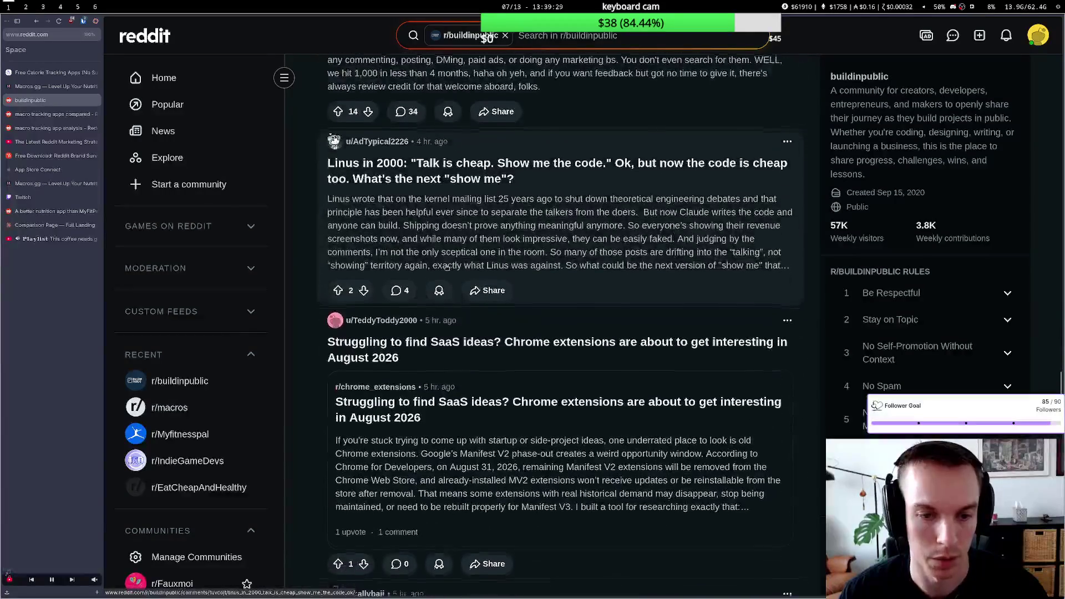
scroll(446, 267, "down", 2)
scroll(446, 268, "down", 3)
scroll(447, 267, "down", 3)
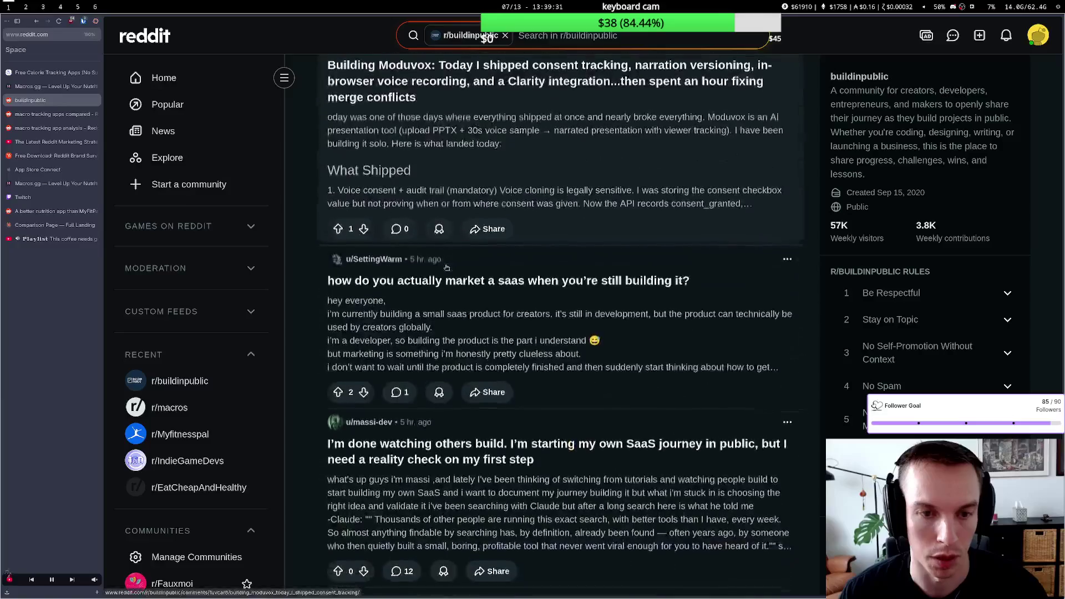
scroll(446, 267, "down", 4)
scroll(447, 267, "down", 2)
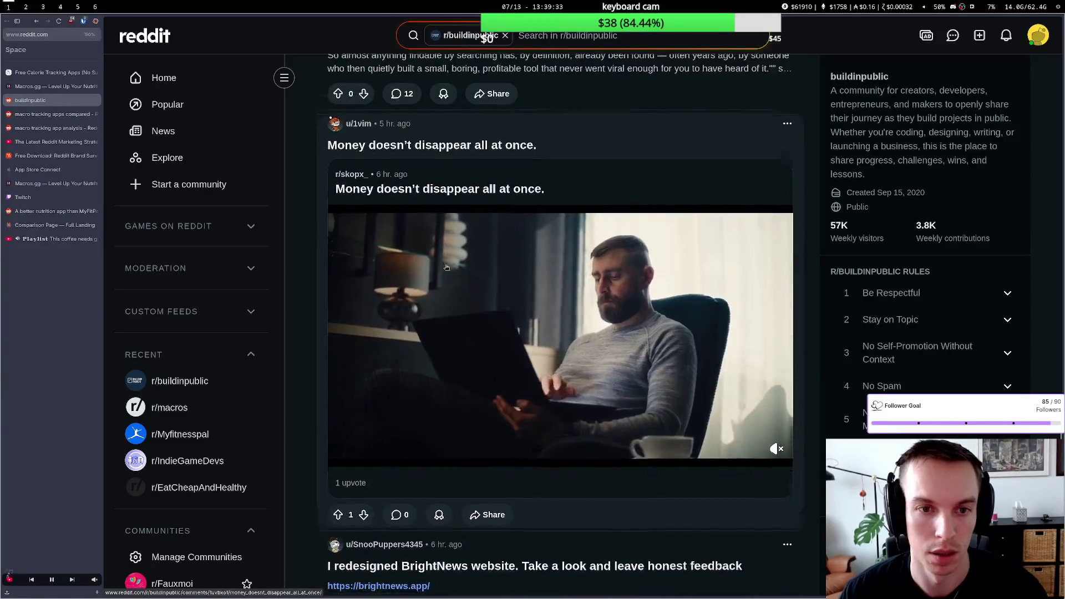
scroll(446, 267, "down", 5)
scroll(447, 267, "down", 4)
scroll(447, 268, "down", 3)
scroll(446, 268, "down", 3)
scroll(446, 267, "down", 3)
scroll(446, 267, "down", 1)
scroll(446, 267, "down", 2)
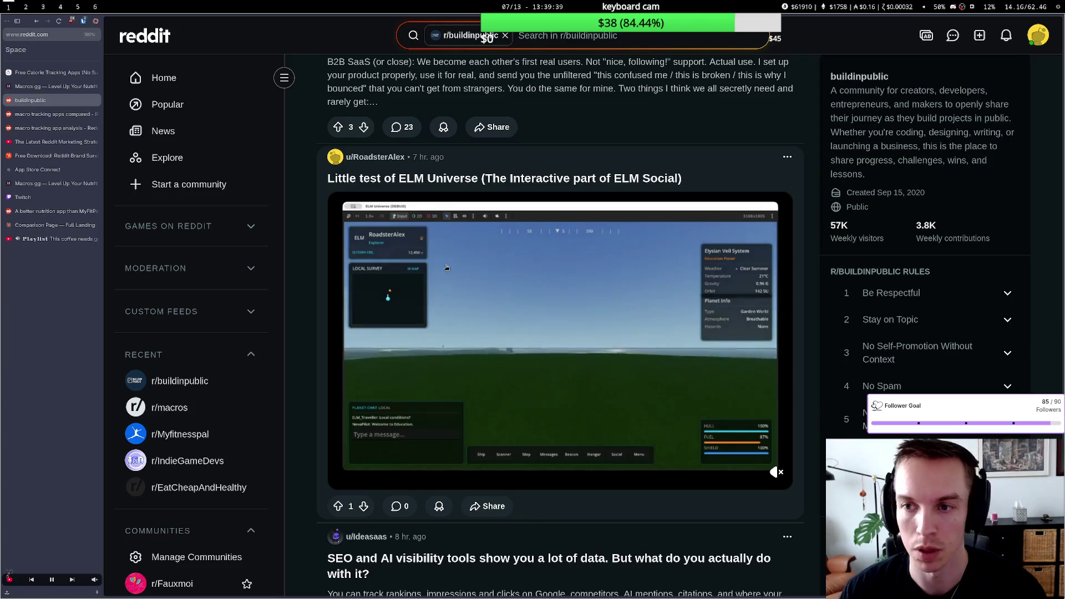
scroll(453, 263, "down", 2)
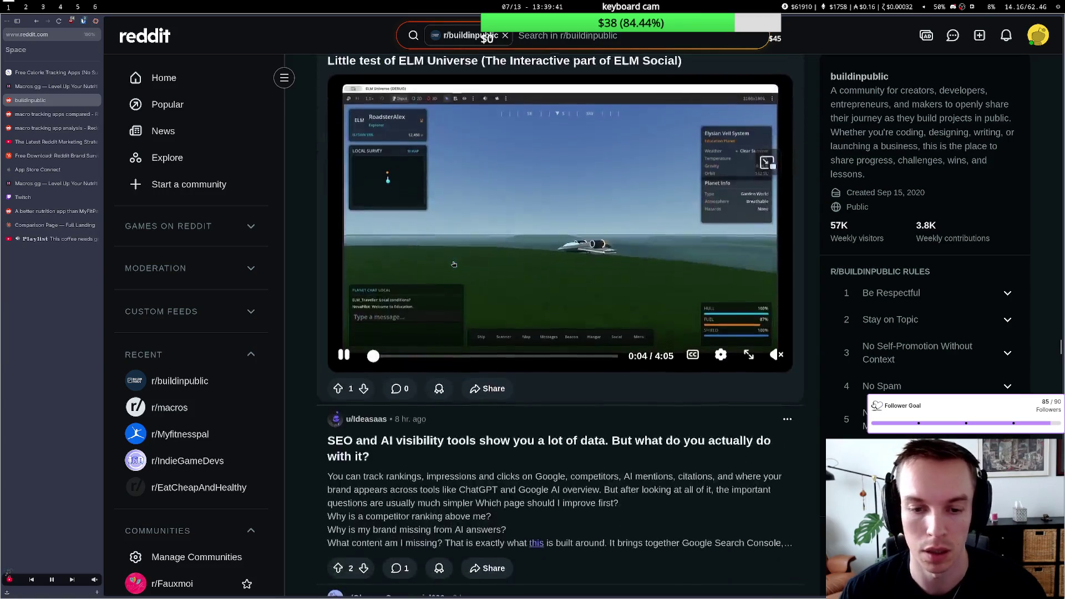
scroll(441, 265, "down", 3)
scroll(430, 264, "down", 2)
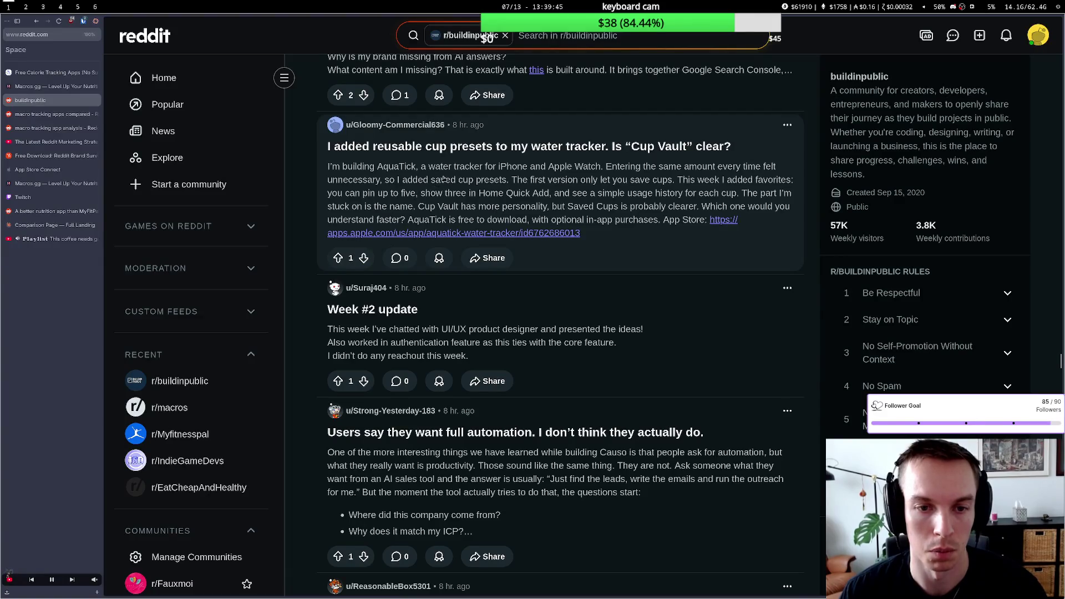
scroll(443, 179, "down", 3)
scroll(450, 181, "down", 3)
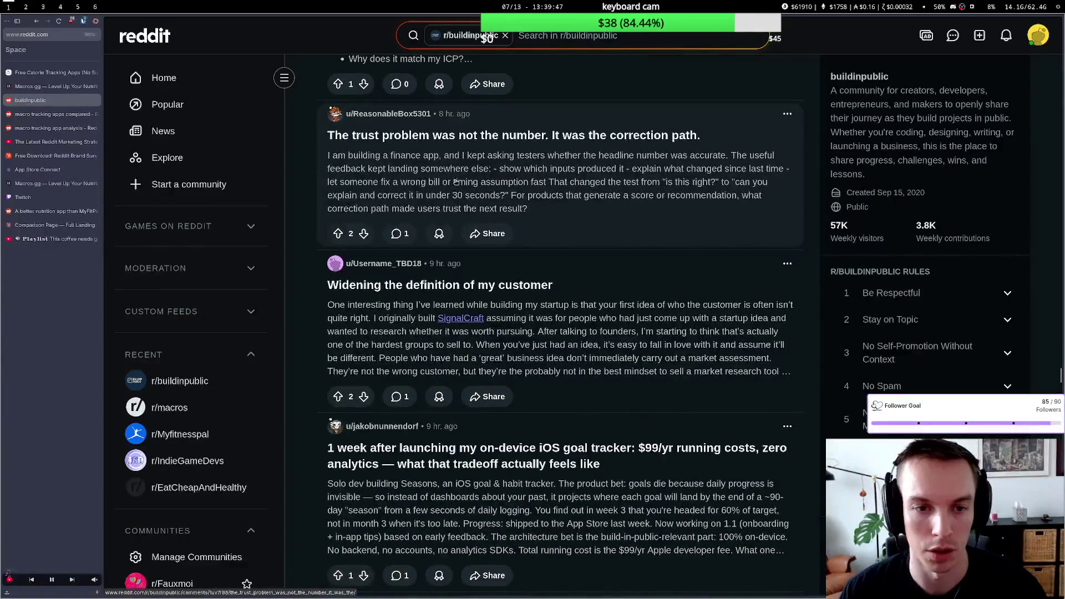
scroll(455, 181, "down", 2)
scroll(455, 182, "down", 3)
scroll(454, 183, "down", 5)
scroll(454, 186, "down", 6)
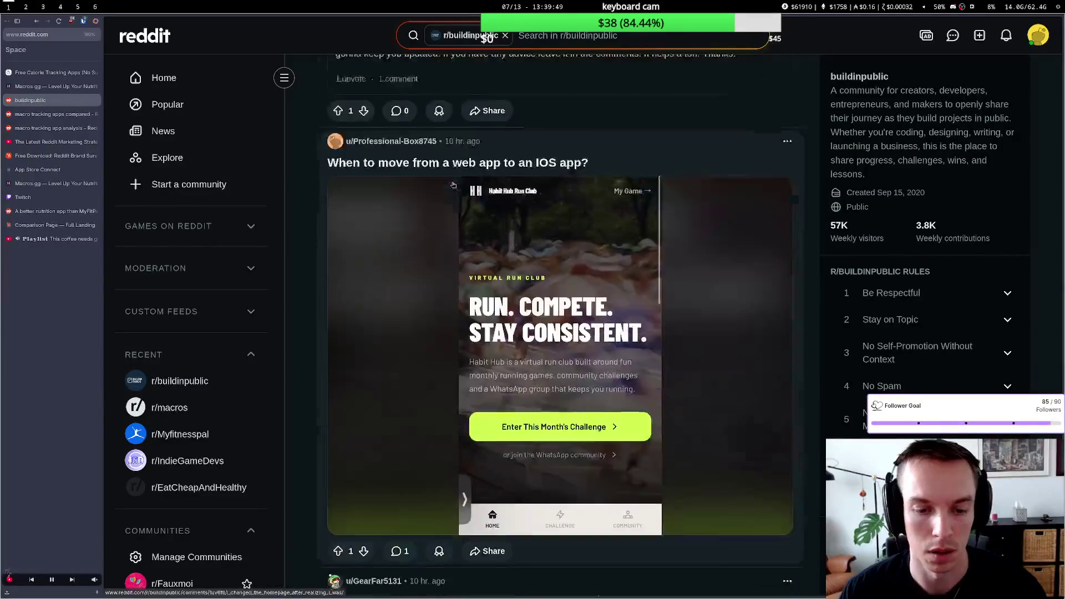
scroll(453, 184, "down", 2)
scroll(453, 184, "down", 4)
scroll(453, 184, "down", 3)
scroll(452, 182, "down", 5)
scroll(452, 182, "down", 8)
scroll(452, 183, "down", 3)
scroll(453, 183, "down", 3)
scroll(452, 183, "down", 3)
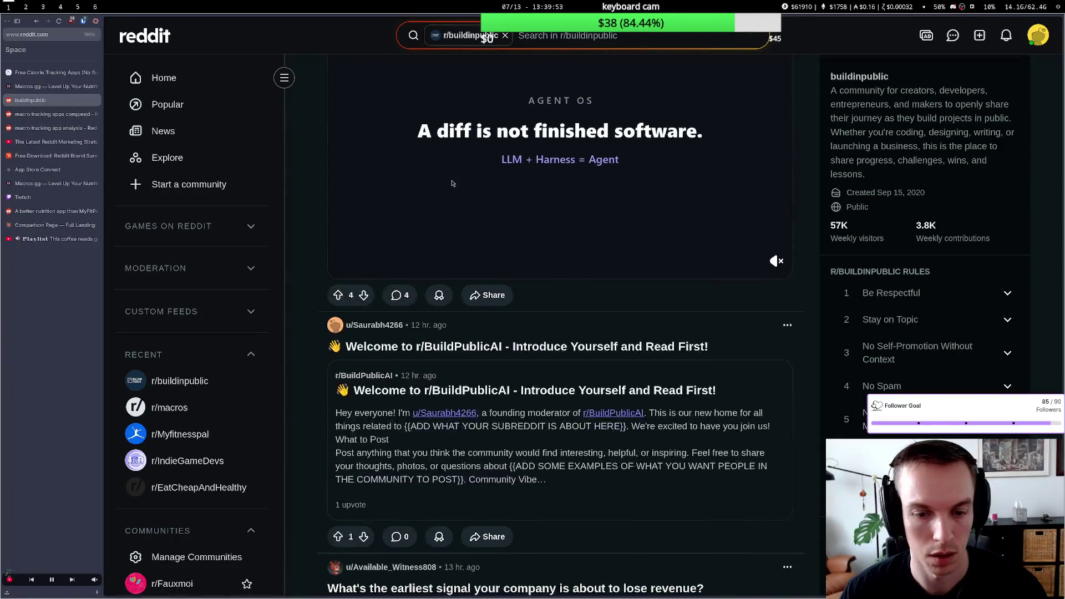
scroll(454, 183, "down", 2)
scroll(453, 183, "down", 3)
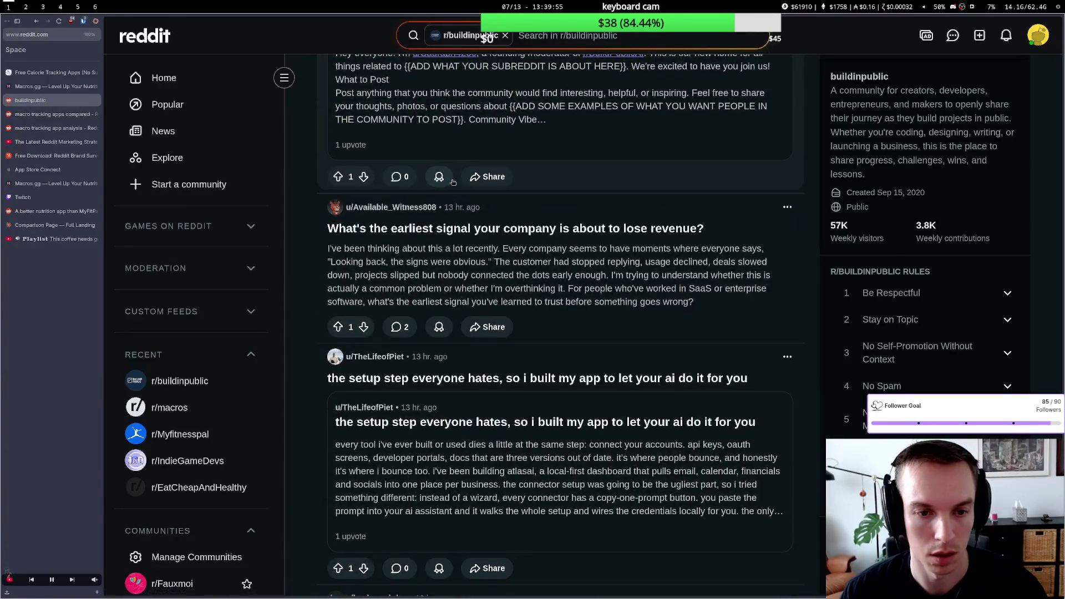
scroll(454, 183, "down", 2)
scroll(454, 182, "down", 3)
scroll(458, 183, "down", 2)
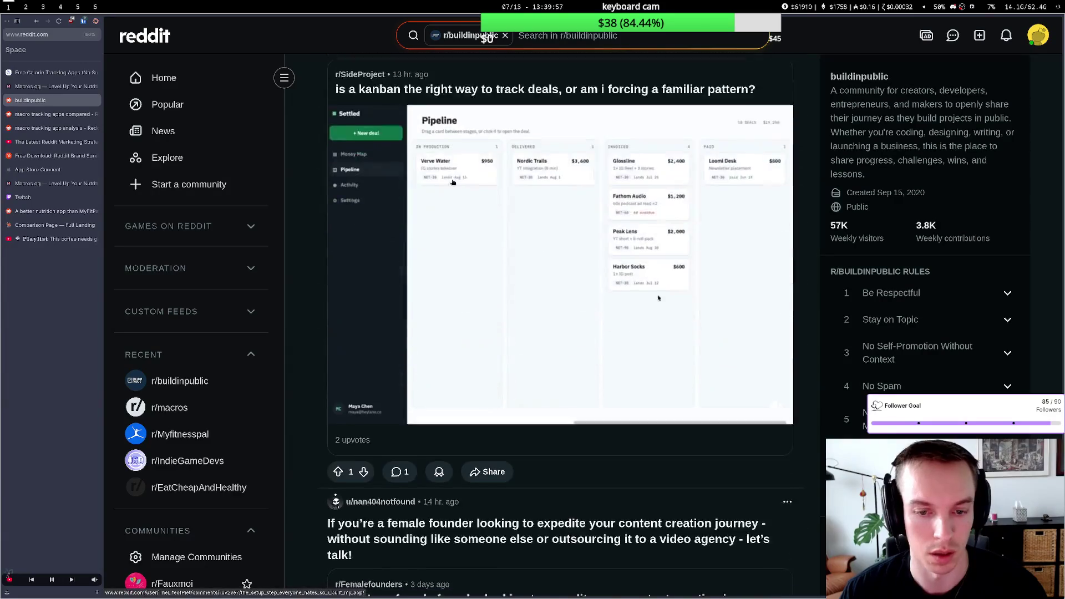
scroll(462, 183, "down", 1)
left_click_drag(901, 89, 844, 146)
left_click(844, 145)
scroll(844, 145, "down", 3)
scroll(601, 217, "down", 4)
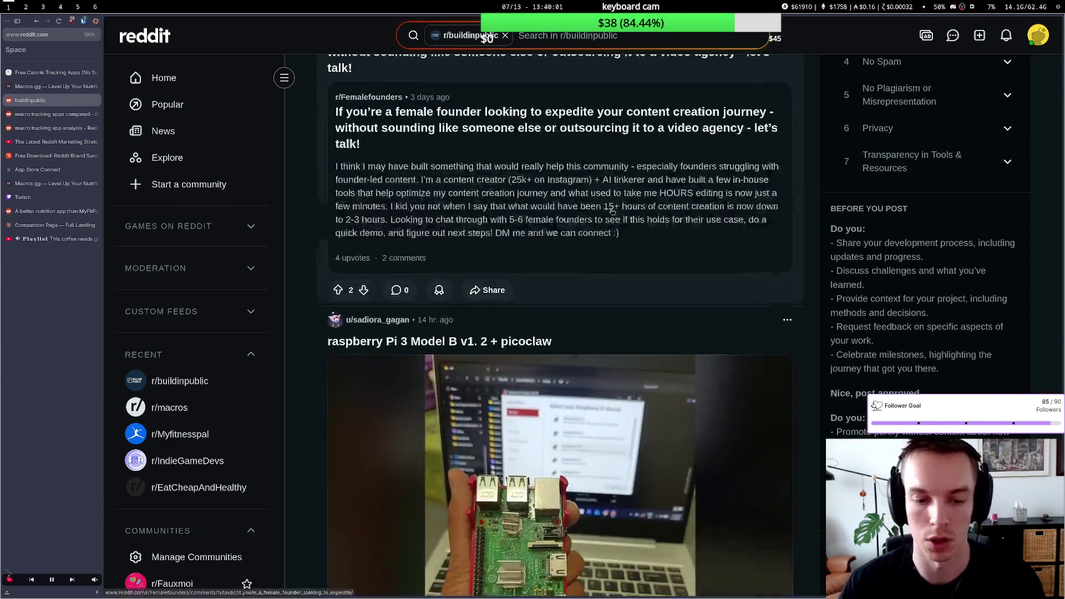
scroll(601, 218, "down", 4)
scroll(601, 217, "down", 1)
scroll(596, 215, "down", 2)
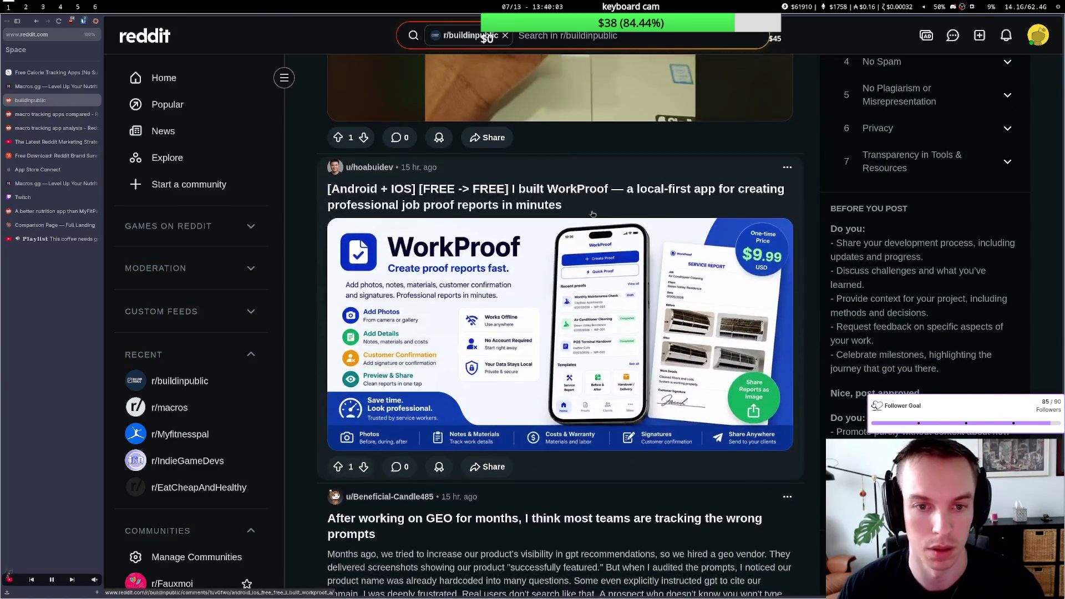
scroll(584, 208, "down", 3)
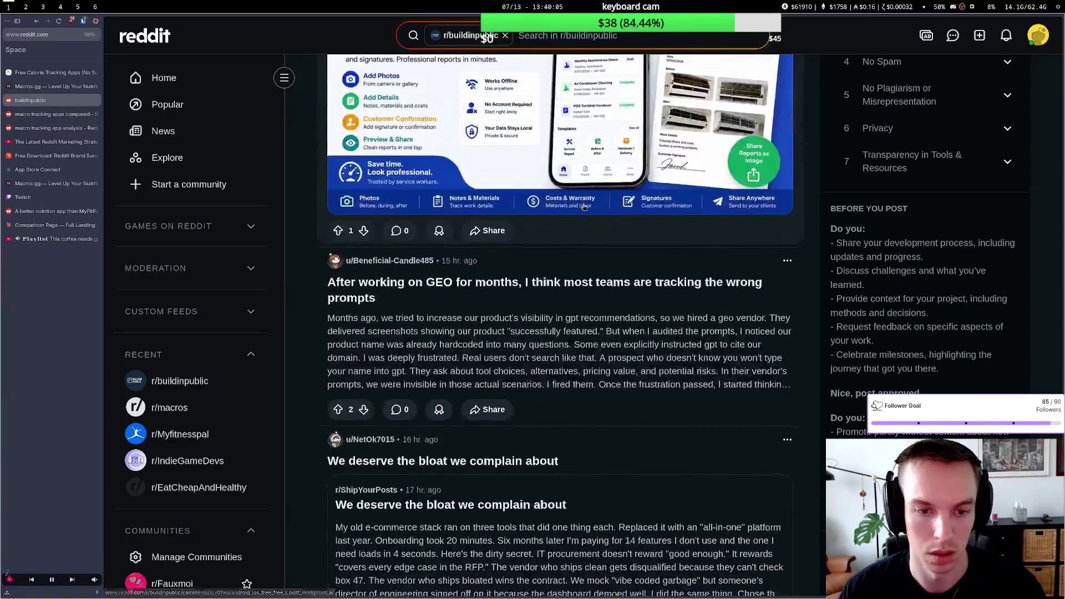
scroll(583, 204, "down", 4)
scroll(583, 208, "down", 5)
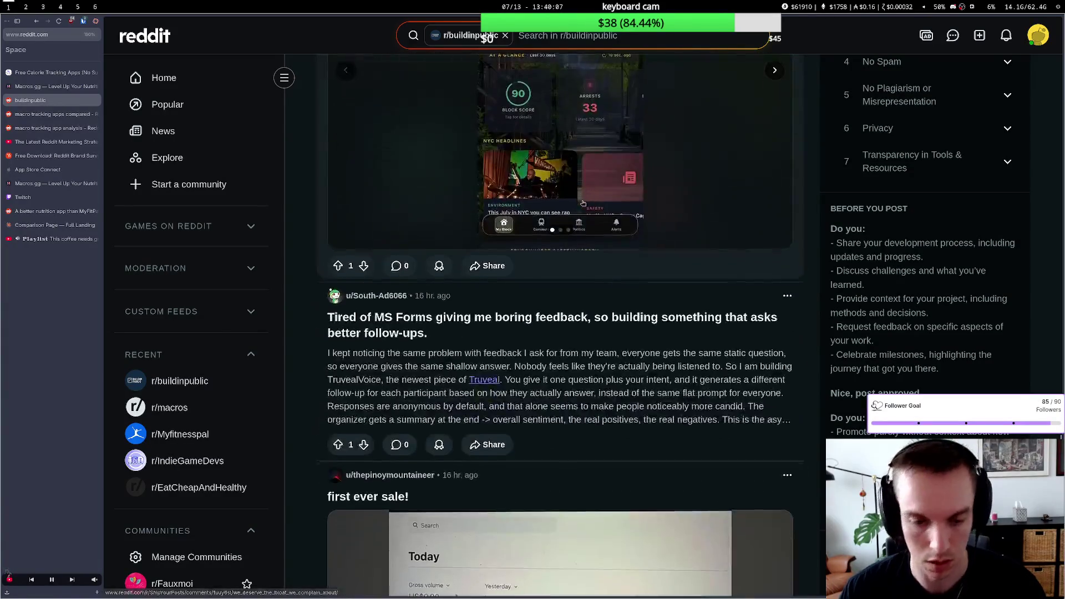
scroll(583, 204, "down", 5)
scroll(584, 205, "down", 1)
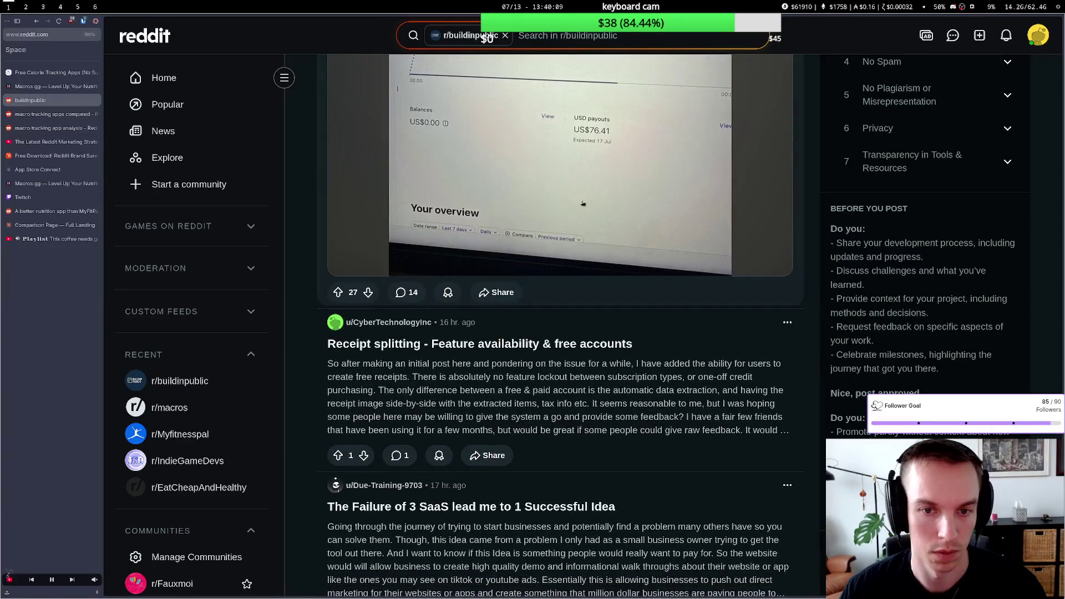
scroll(583, 204, "up", 2)
scroll(583, 204, "up", 3)
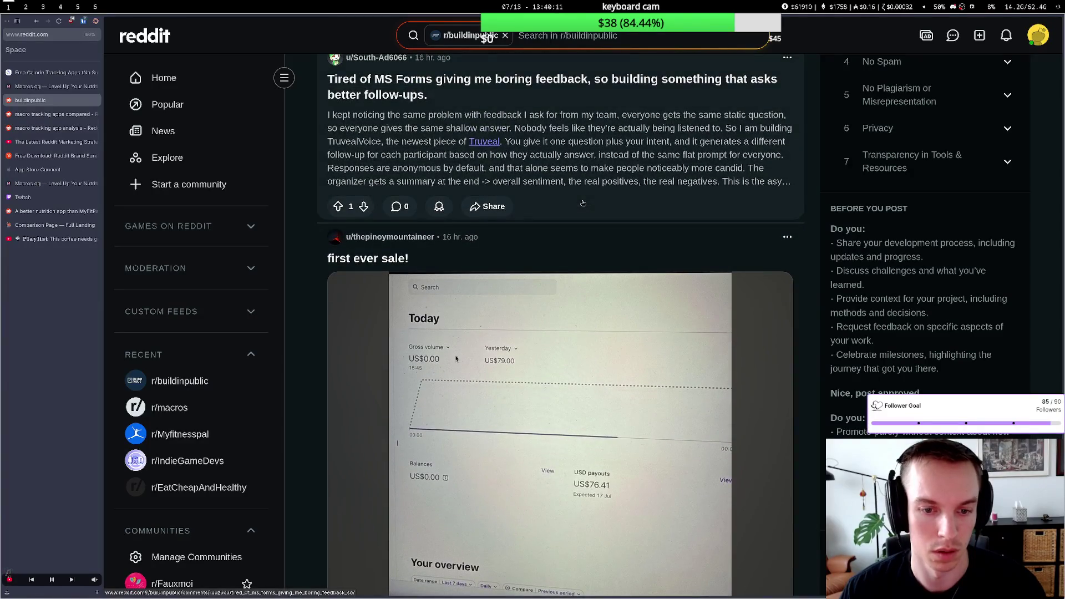
scroll(583, 204, "down", 6)
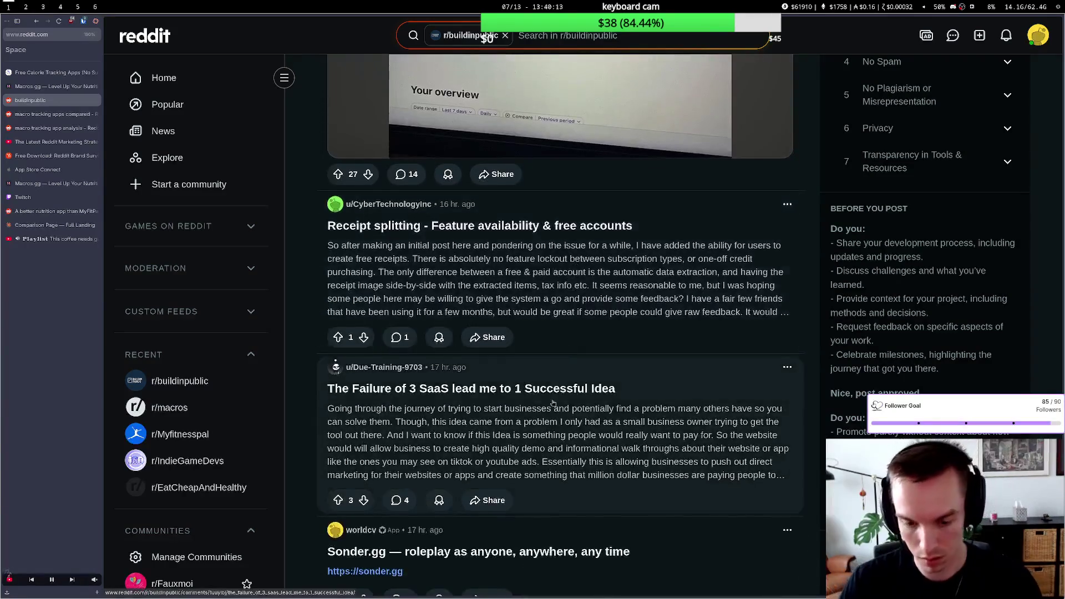
scroll(550, 439, "down", 2)
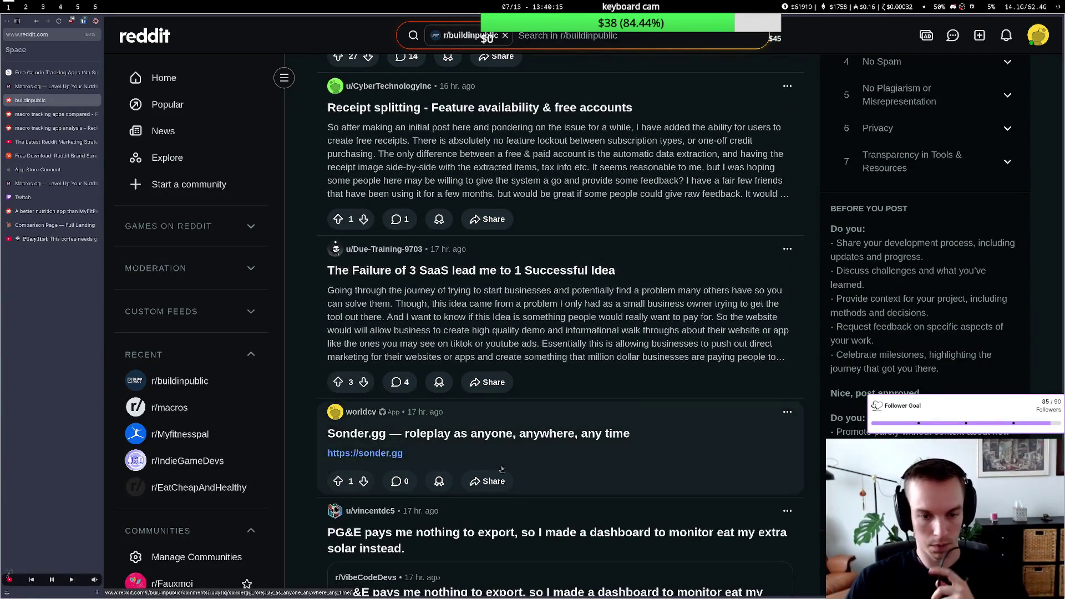
left_click(426, 438)
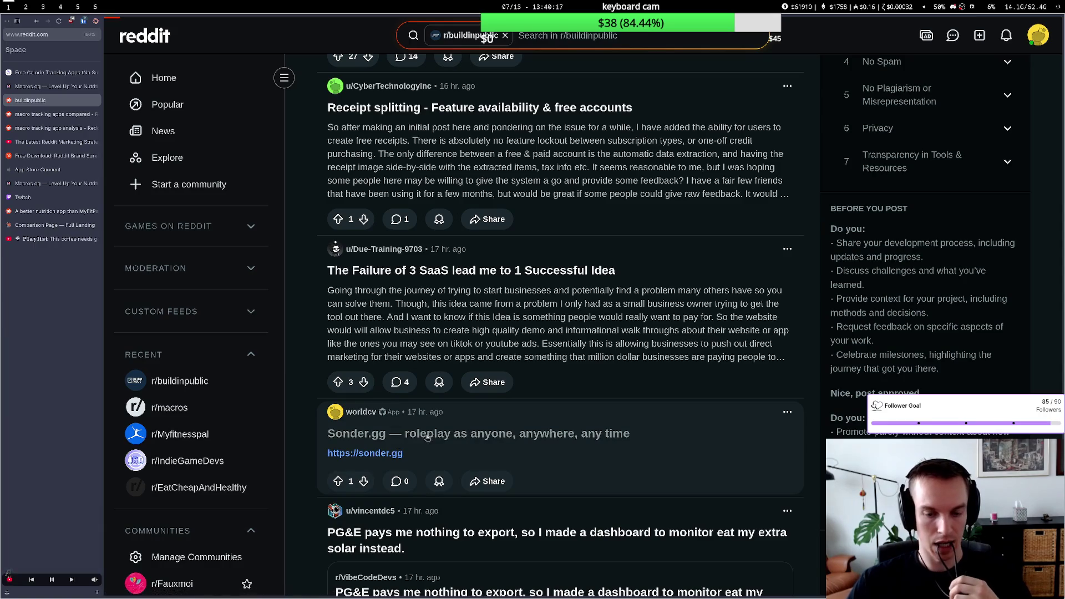
left_click(358, 147)
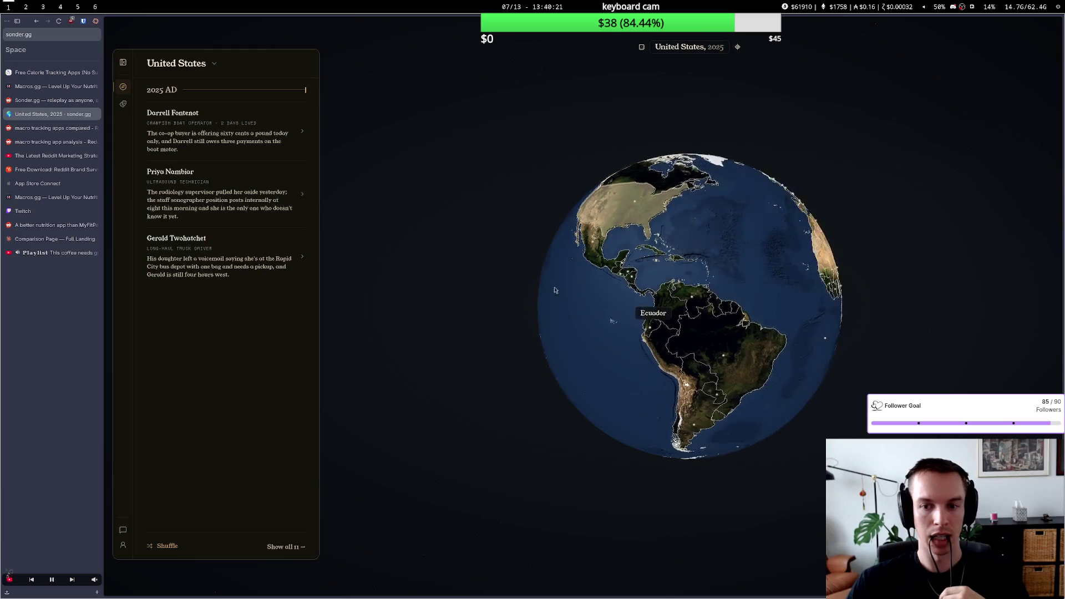
key("alt+Left")
key("alt+Left")
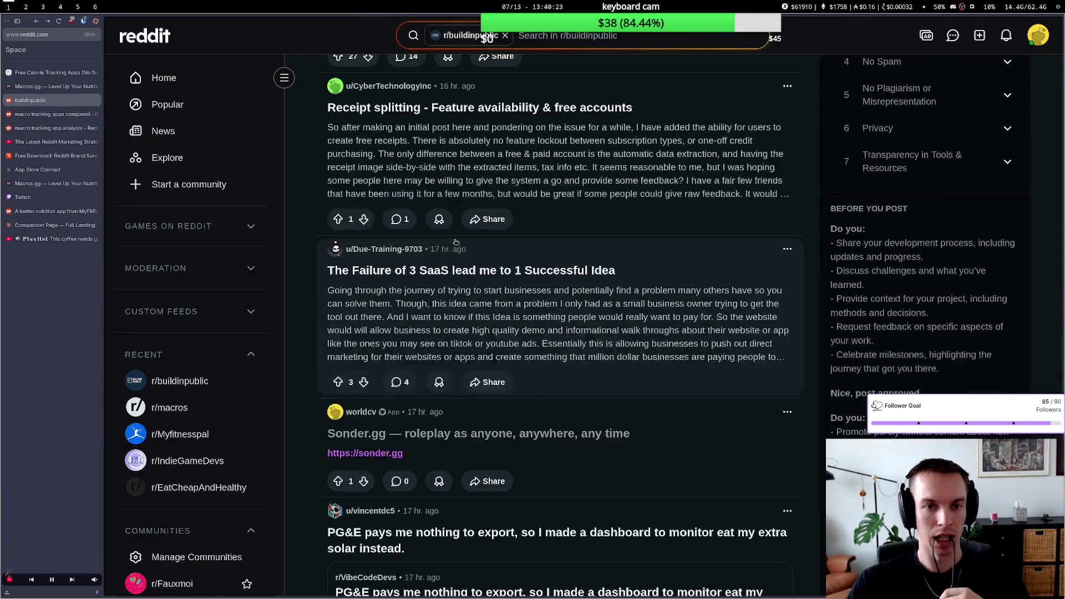
scroll(500, 340, "down", 5)
scroll(500, 340, "down", 3)
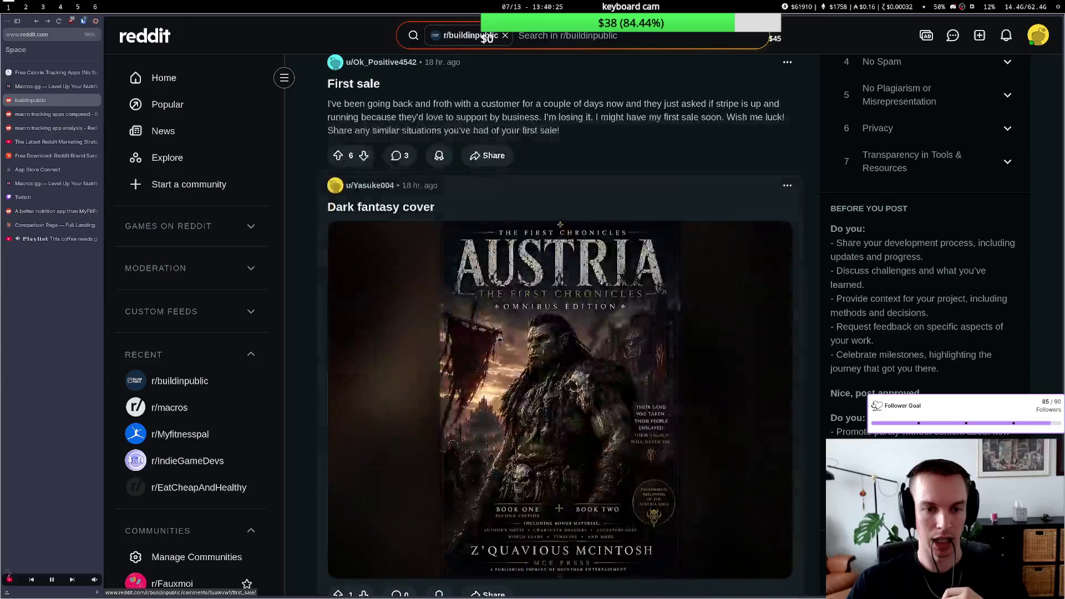
scroll(499, 339, "down", 4)
scroll(500, 340, "down", 2)
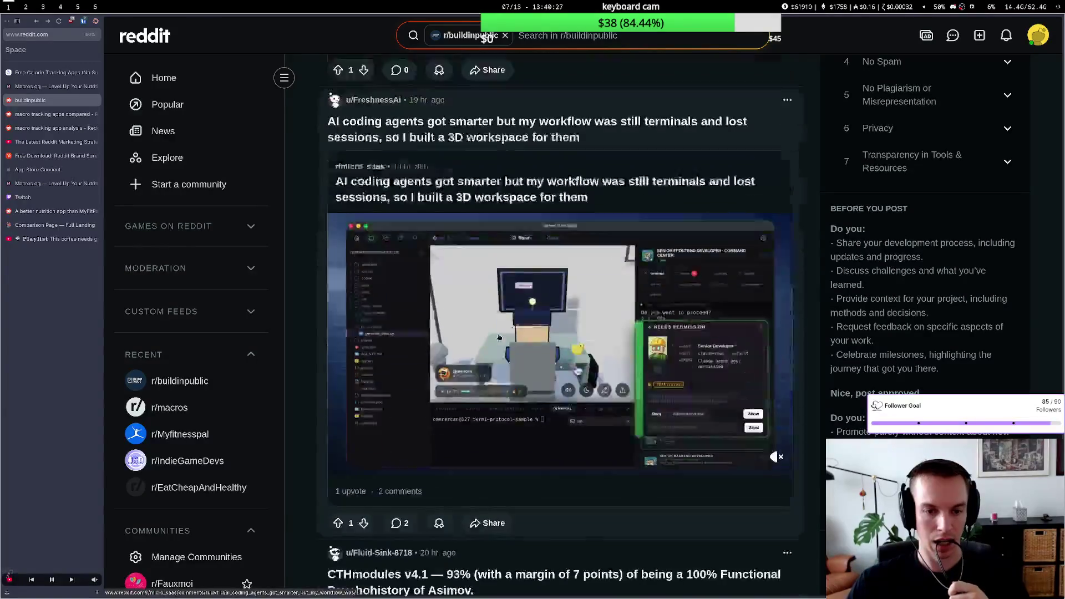
scroll(500, 338, "down", 3)
scroll(499, 337, "down", 3)
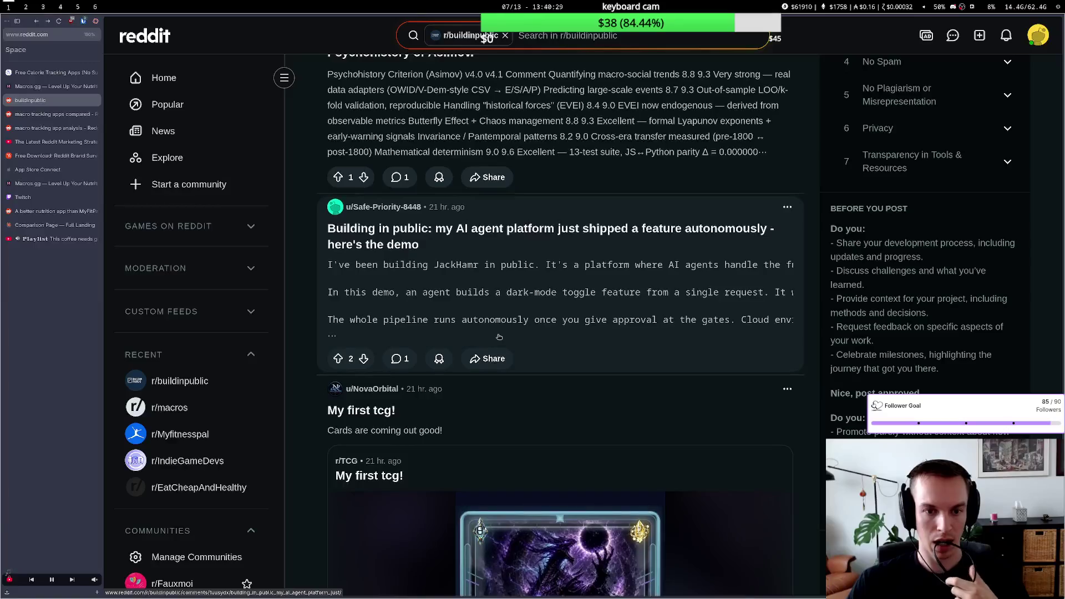
scroll(500, 336, "down", 3)
scroll(503, 339, "down", 3)
scroll(503, 338, "down", 3)
scroll(501, 335, "down", 1)
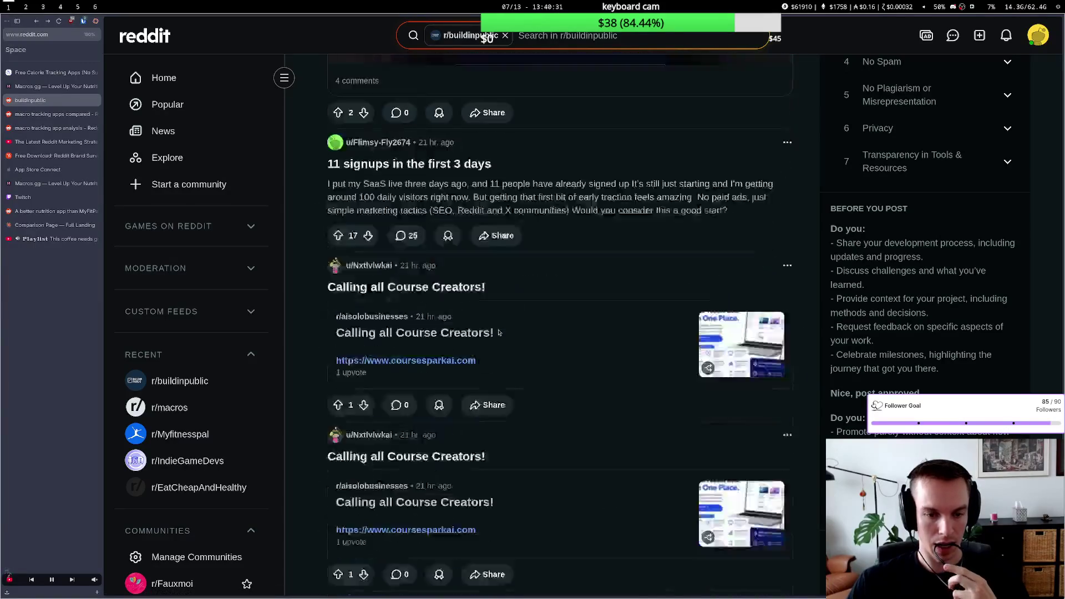
scroll(499, 332, "down", 2)
scroll(500, 331, "down", 3)
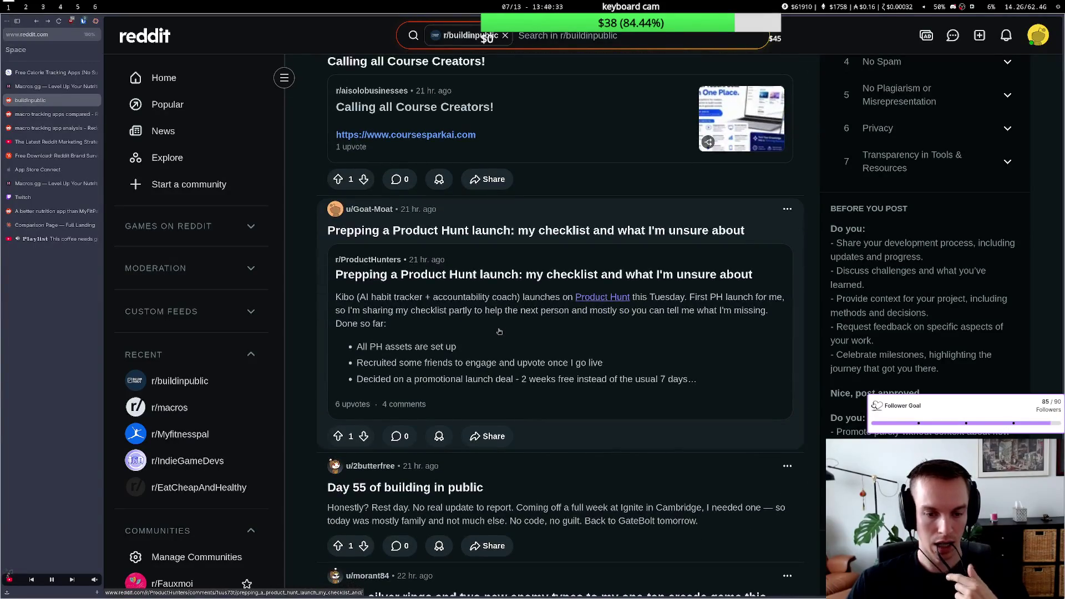
scroll(500, 332, "down", 3)
scroll(499, 331, "down", 5)
scroll(500, 331, "down", 4)
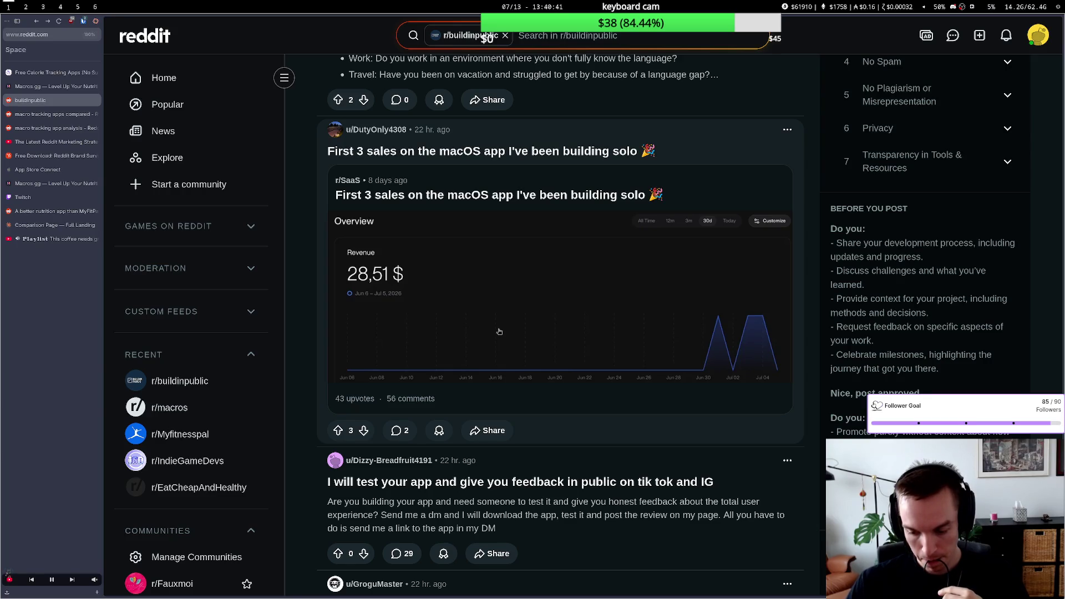
scroll(499, 331, "down", 4)
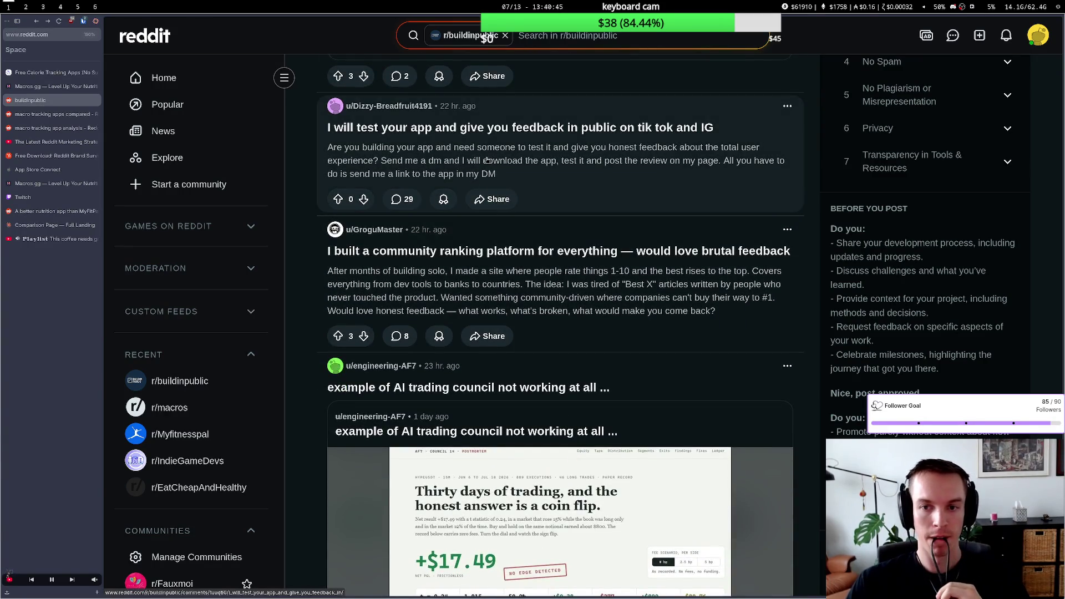
scroll(534, 333, "down", 4)
scroll(541, 341, "down", 4)
scroll(544, 348, "down", 3)
scroll(545, 348, "down", 3)
scroll(545, 348, "down", 4)
scroll(544, 347, "down", 4)
scroll(544, 345, "up", 10)
scroll(542, 342, "up", 5)
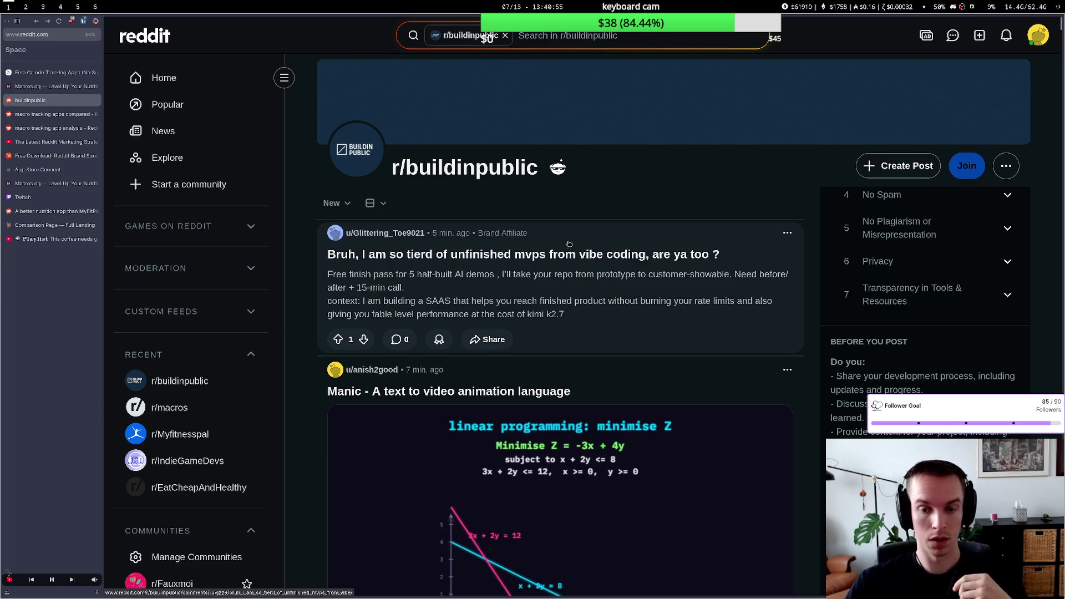
Step: Join r/buildinpublic, dismiss the Reddit Pro offer and start a new post
left_click(967, 166)
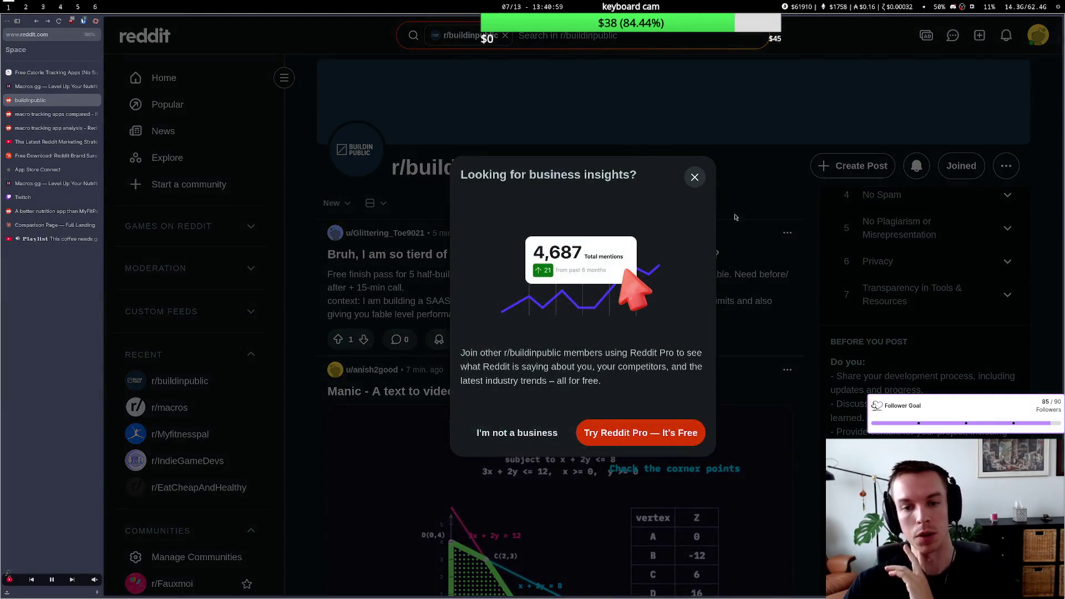
left_click(693, 179)
left_click(849, 166)
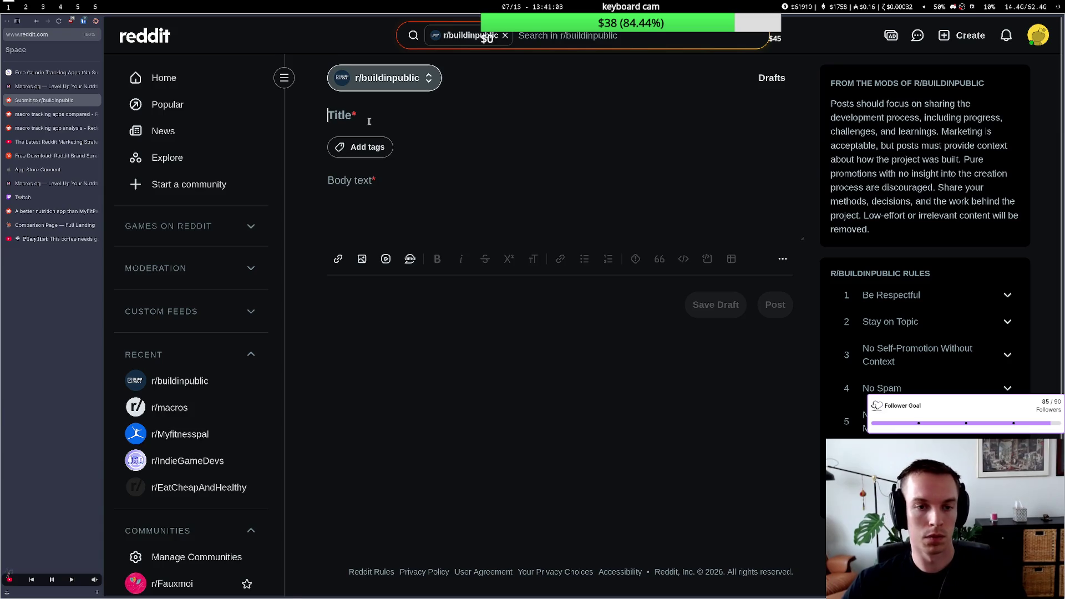
type("MHac")
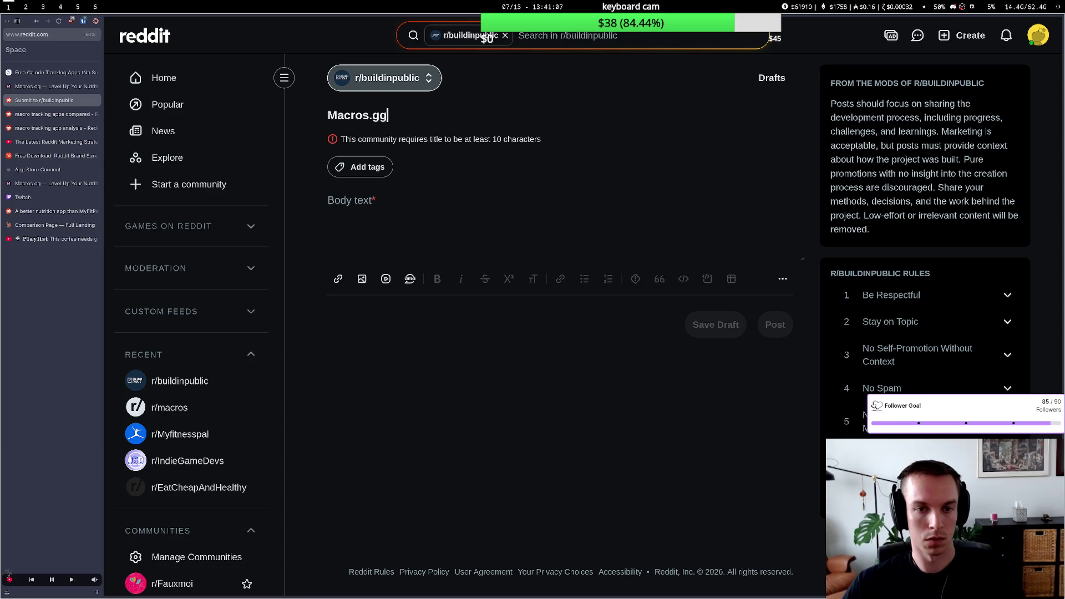
type(" - A")
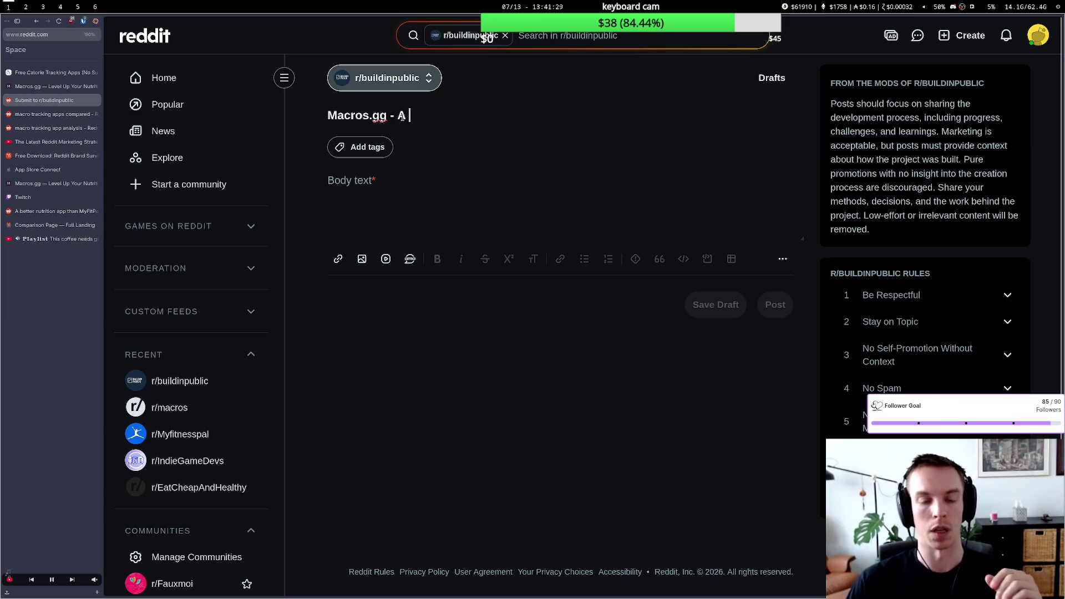
Step: Delete the draft title 'Macros.gg - A', back out to the feed and switch to the whiteboard notes
left_click_drag(414, 109, 315, 114)
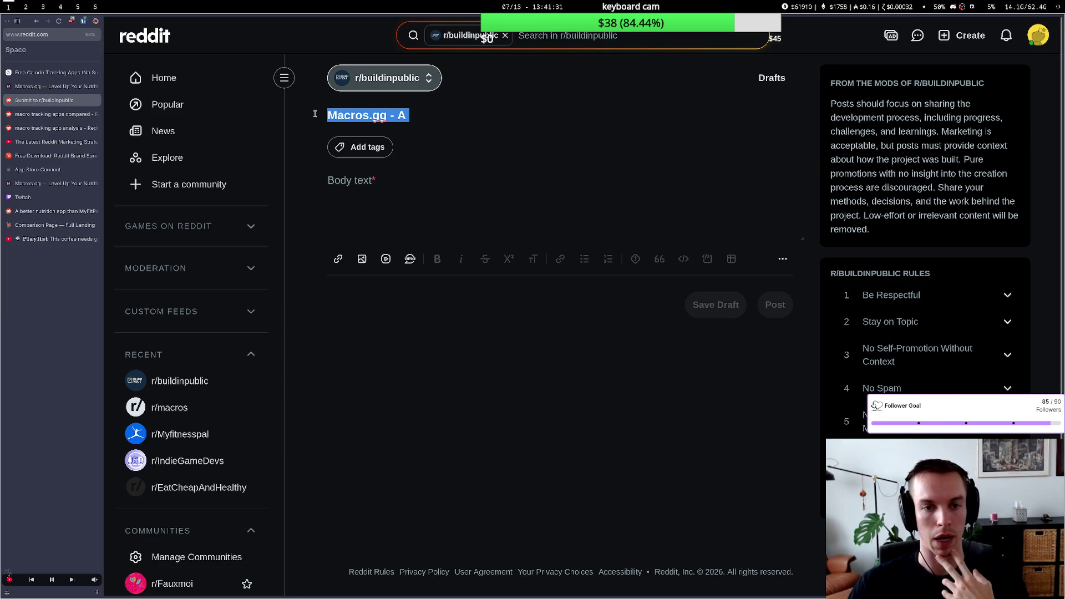
key("BackSpace")
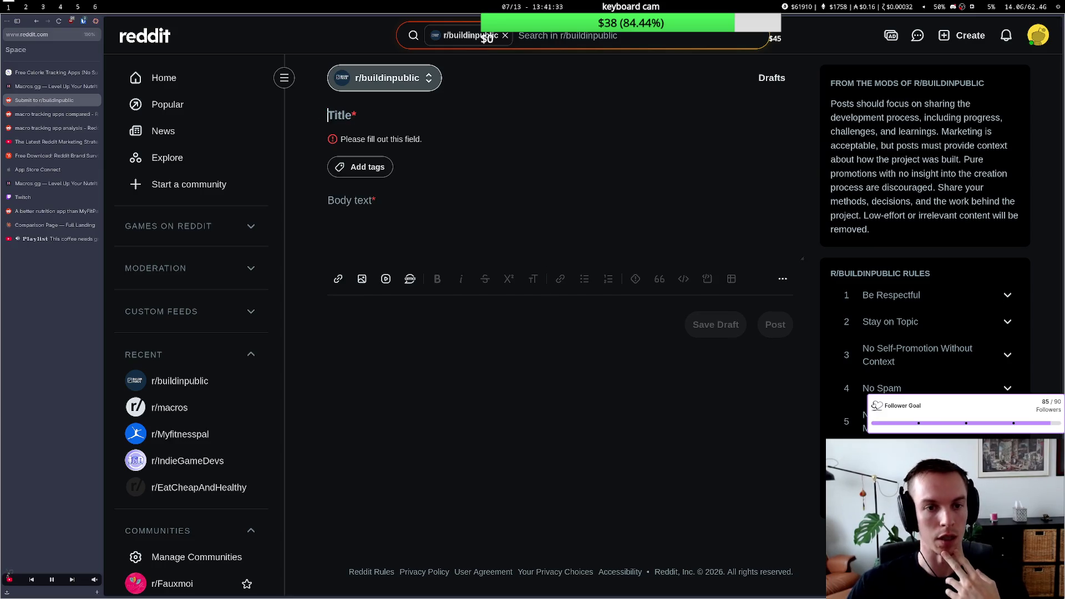
key("alt+Left")
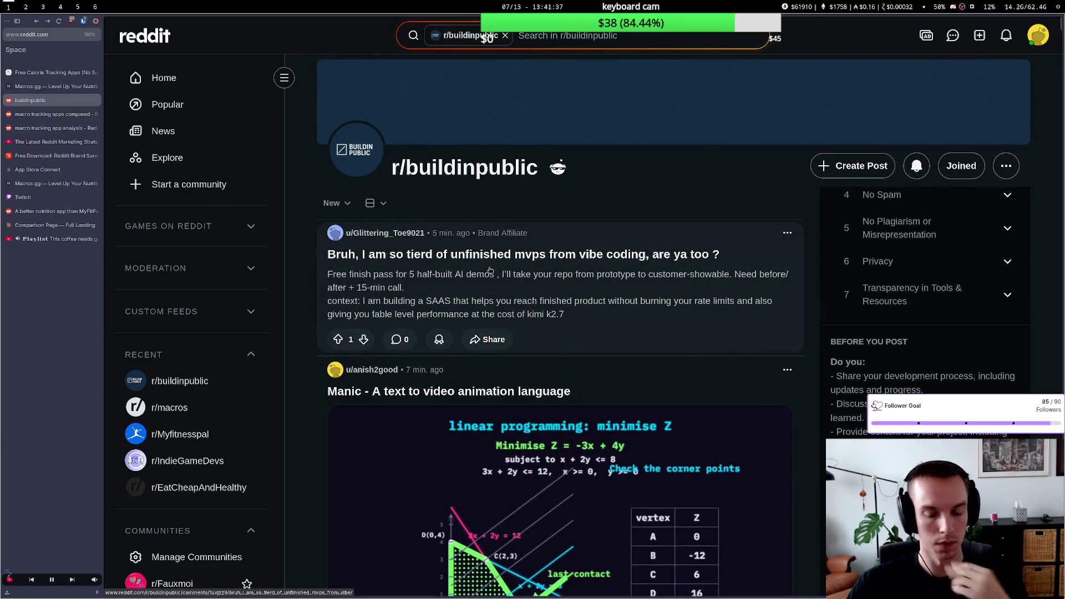
key("super+6")
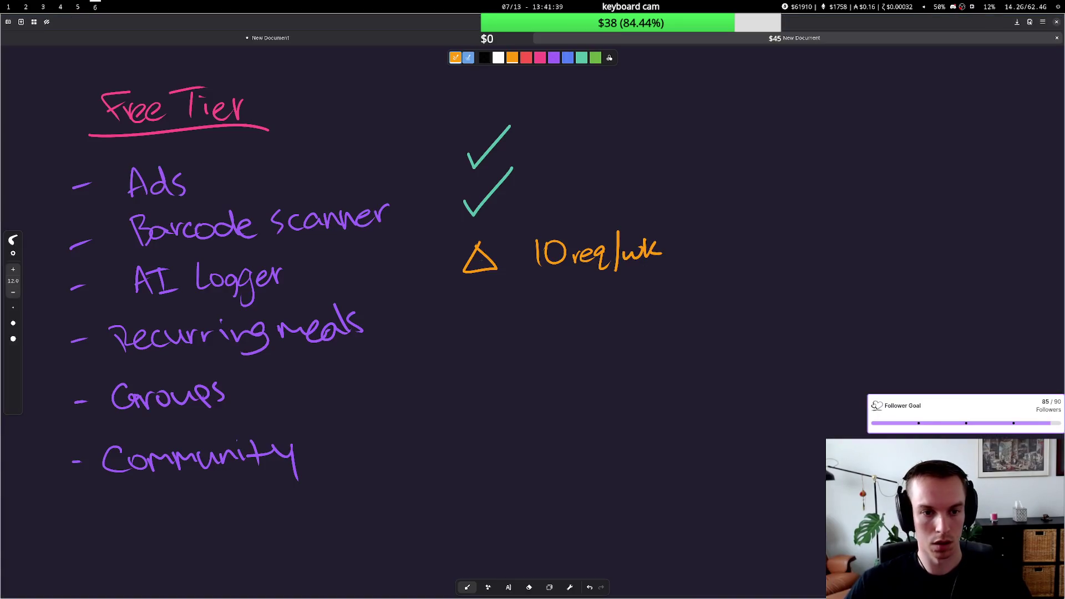
Step: On a new whiteboard page, handwrite the plan bullets, writing 'Create MTA' on the second one
key("ctrl+n")
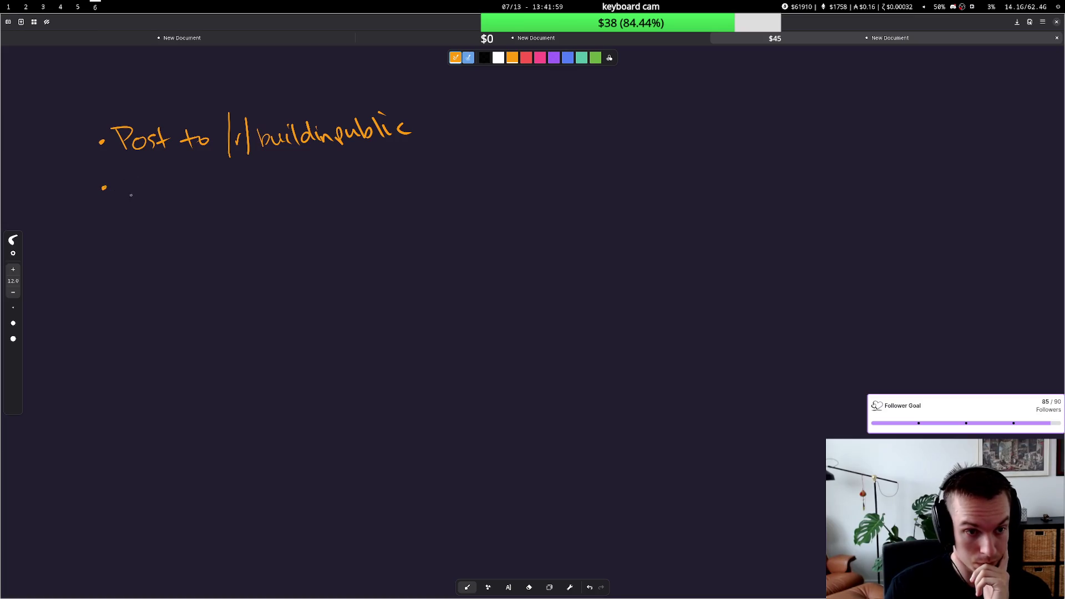
left_click_drag(150, 194, 162, 201)
left_click_drag(169, 191, 172, 200)
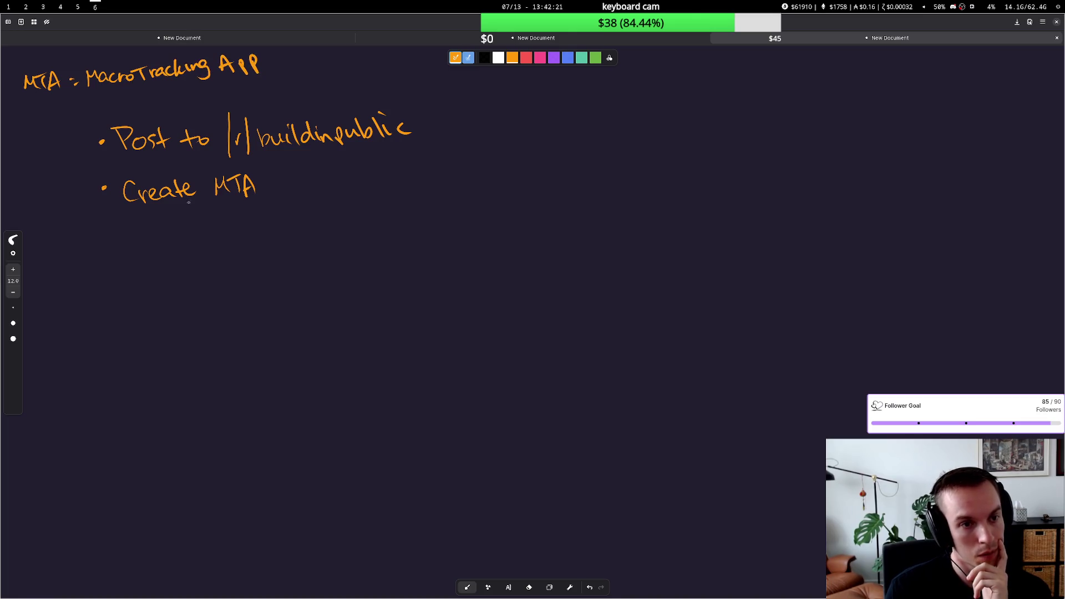
left_click(262, 194)
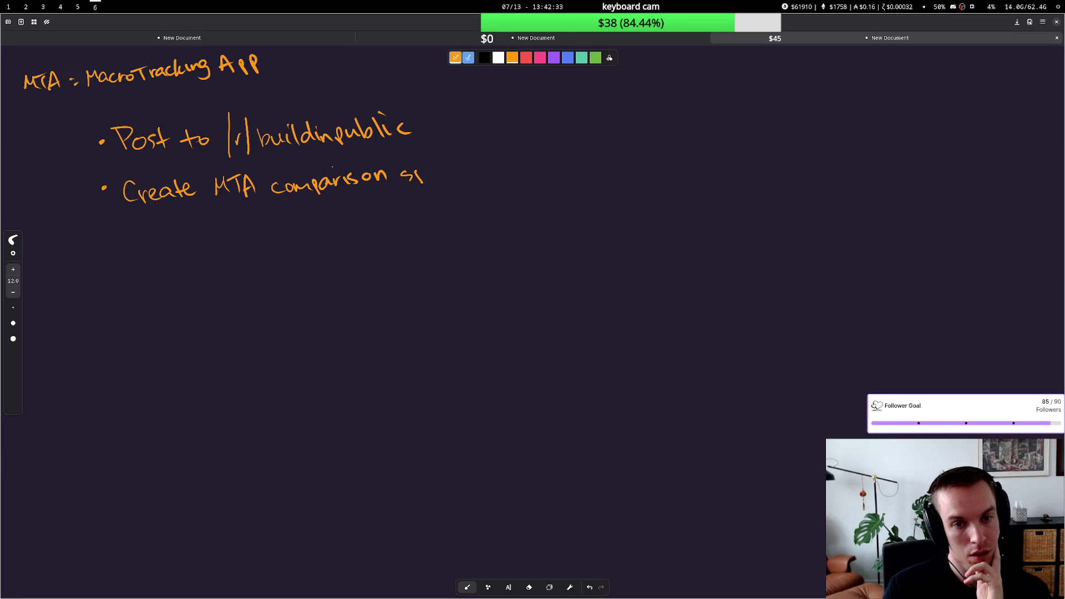
Step: Finish 'spreadsheet' and add the sub-point arrow reading 'Free and paid tiers'
left_click_drag(477, 166, 500, 165)
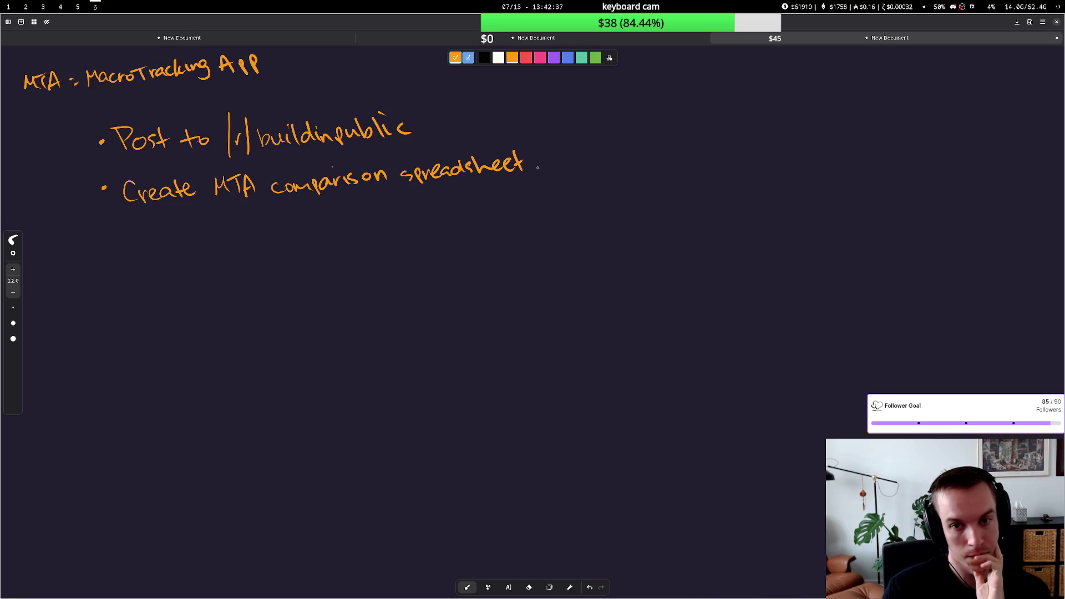
left_click_drag(143, 213, 178, 236)
left_click_drag(187, 231, 267, 231)
left_click_drag(275, 225, 303, 230)
mouse_move(307, 219)
left_mouse_down()
mouse_move(307, 230)
mouse_move(348, 218)
left_mouse_up()
left_click_drag(342, 212, 342, 226)
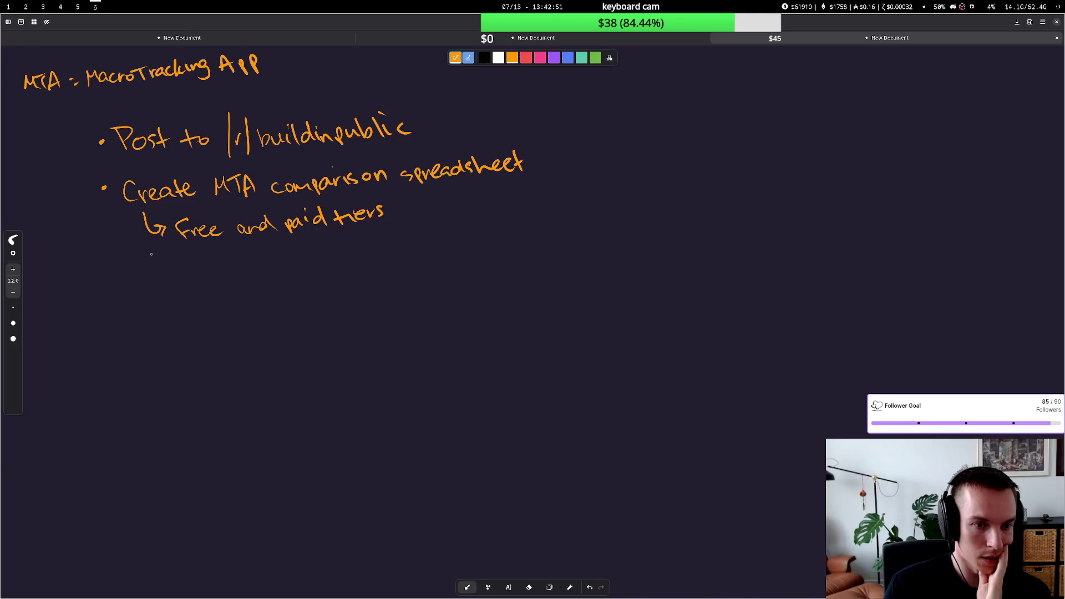
Step: Add a second arrow sub-point: ETL each 1:1 comparison into its own comparison page for seo
left_click_drag(149, 245, 196, 278)
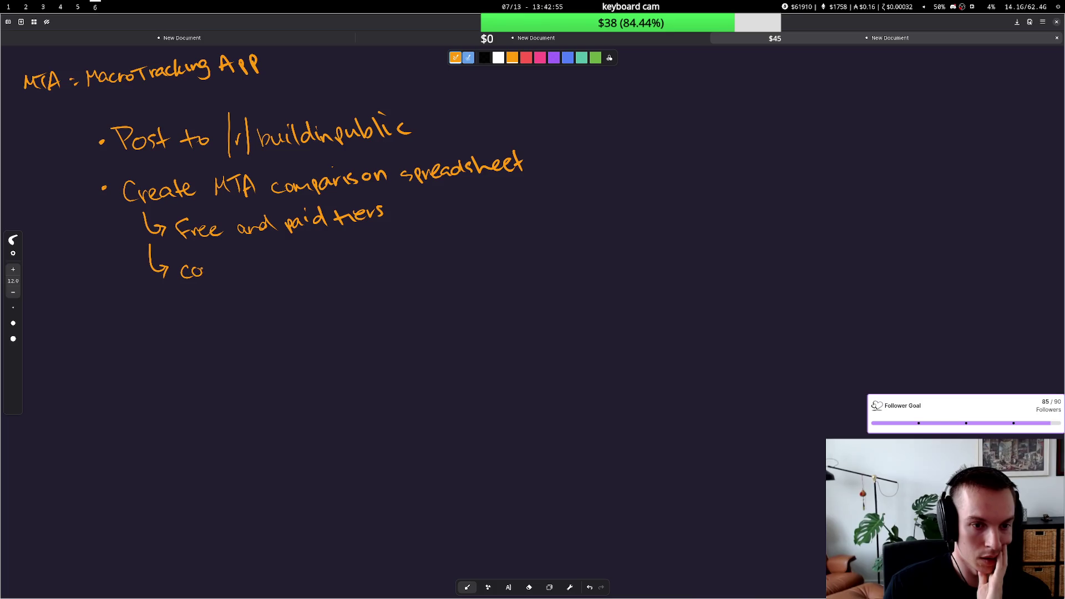
left_click_drag(218, 275, 181, 272)
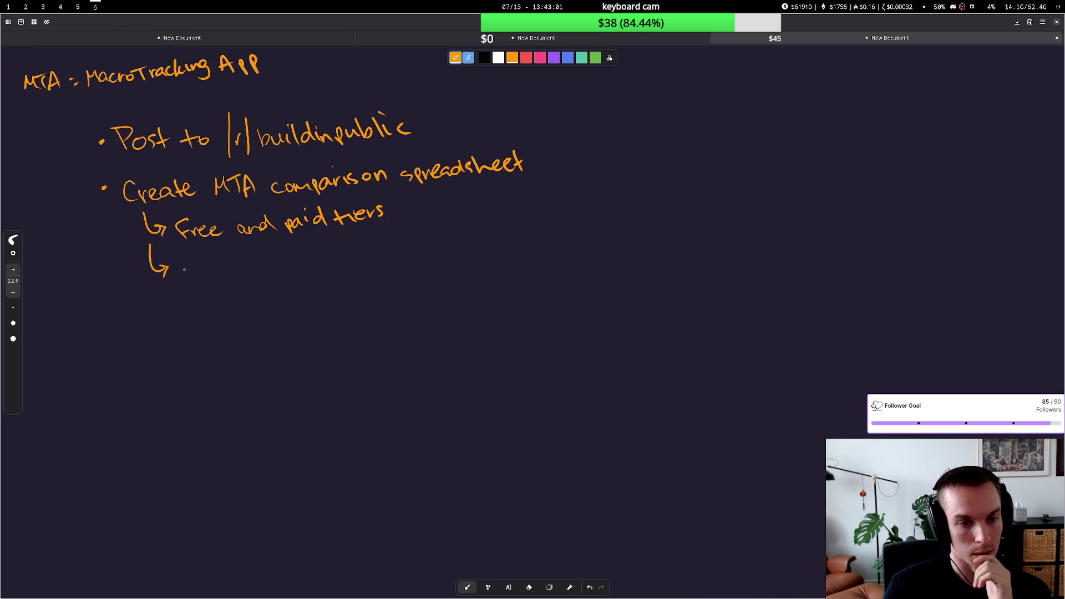
left_click_drag(188, 262, 188, 278)
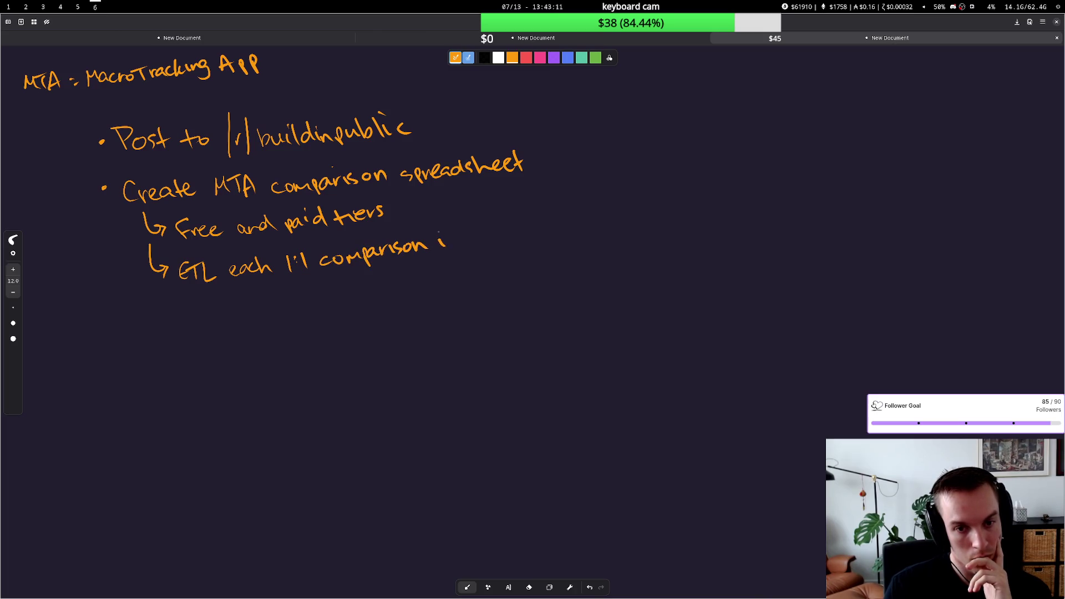
left_click_drag(465, 231, 466, 248)
left_click_drag(472, 237, 481, 241)
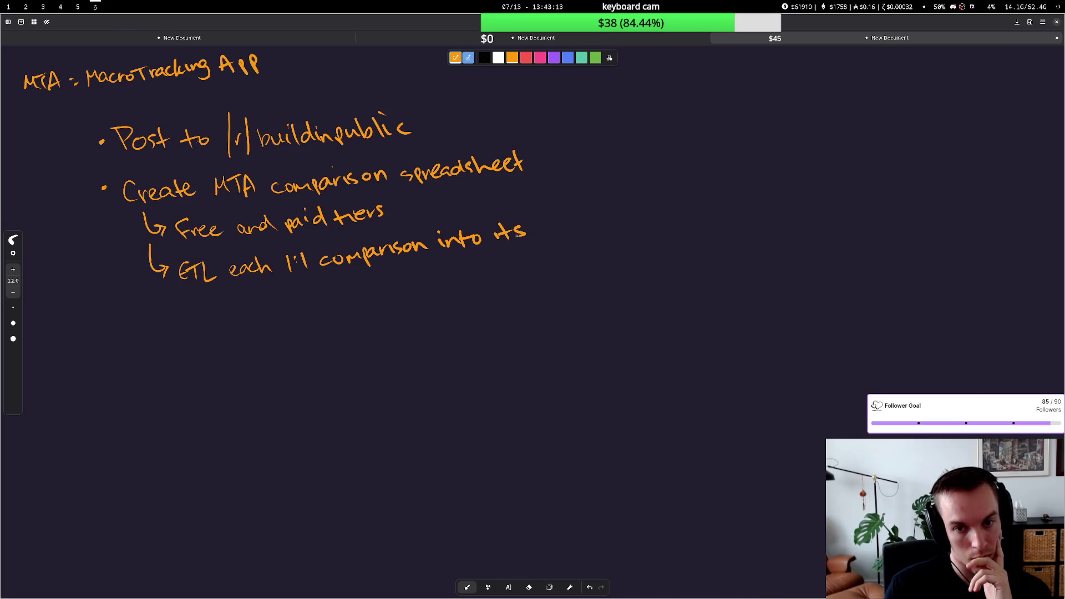
left_click_drag(573, 234, 591, 224)
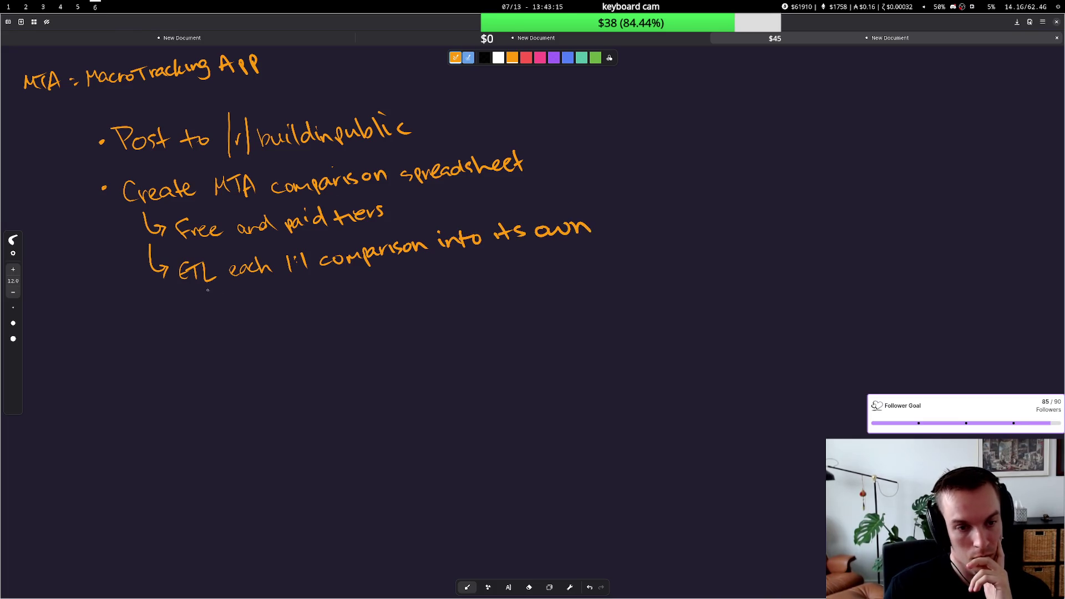
left_click_drag(205, 296, 408, 284)
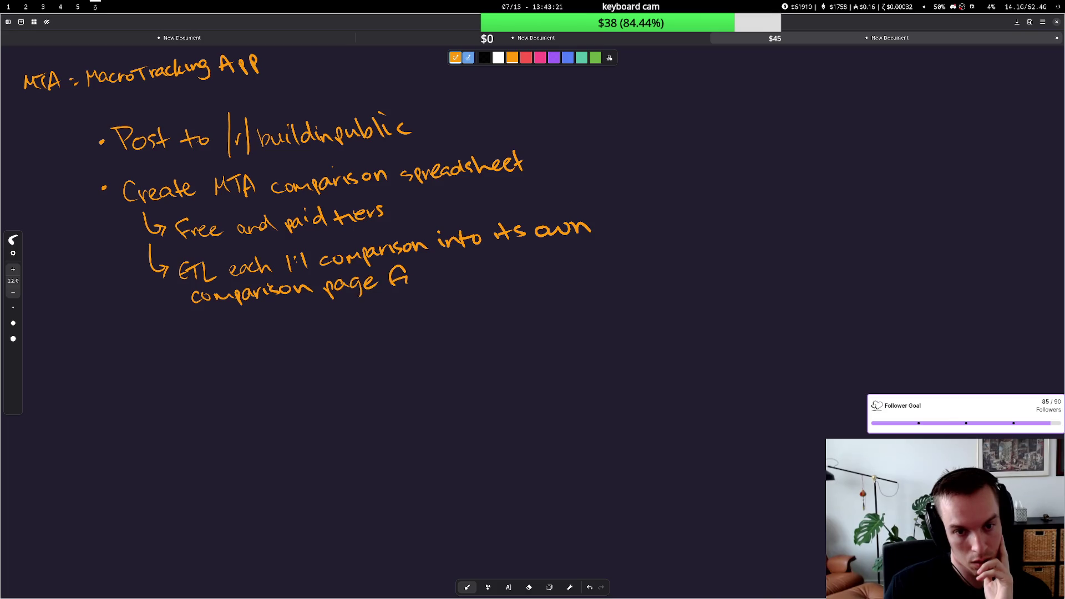
left_click_drag(496, 263, 499, 265)
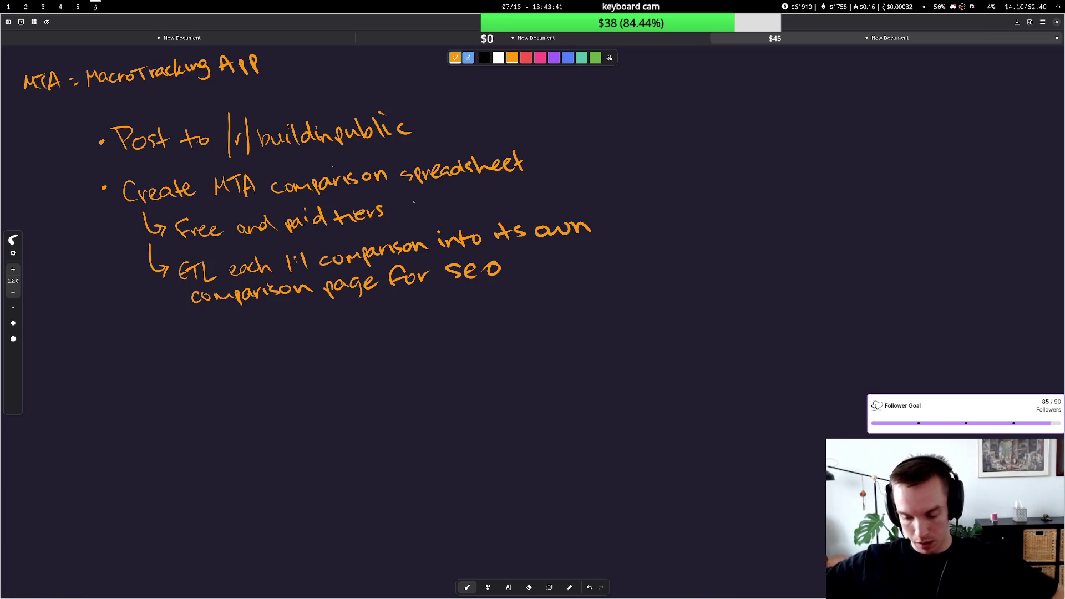
Step: Flip between the whiteboard notes and the r/buildinpublic Reddit page, ending on Reddit
key("super+5")
key("super+6")
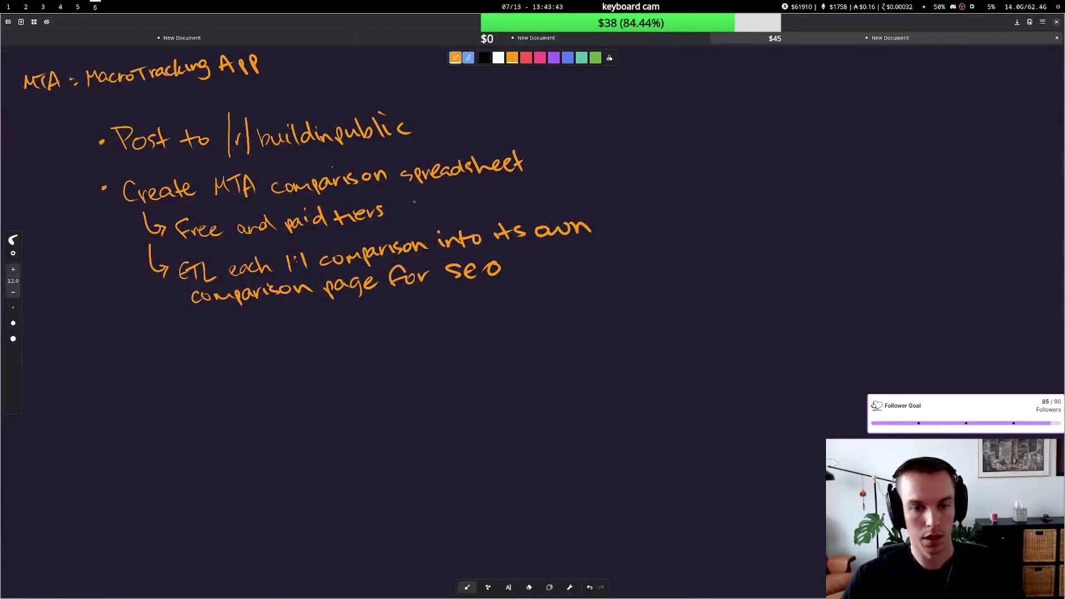
key("super+5")
key("super+6")
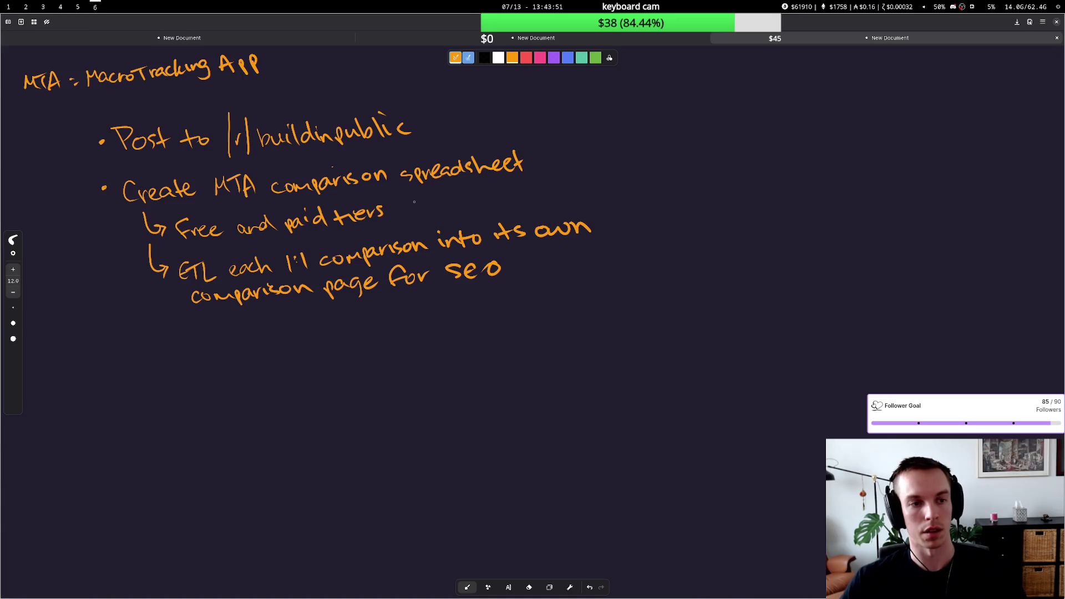
key("super+5")
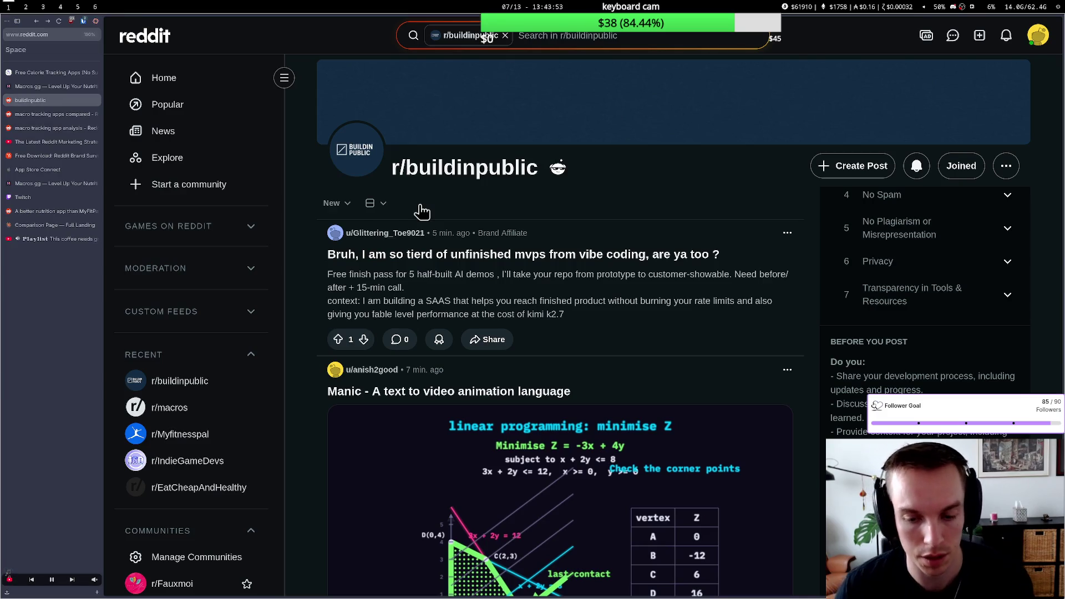
Step: Bring up the free calorie tracking apps comparison table, checking it against the handwritten notes
key("super+5")
key("super+5")
key("super+5")
key("super+5")
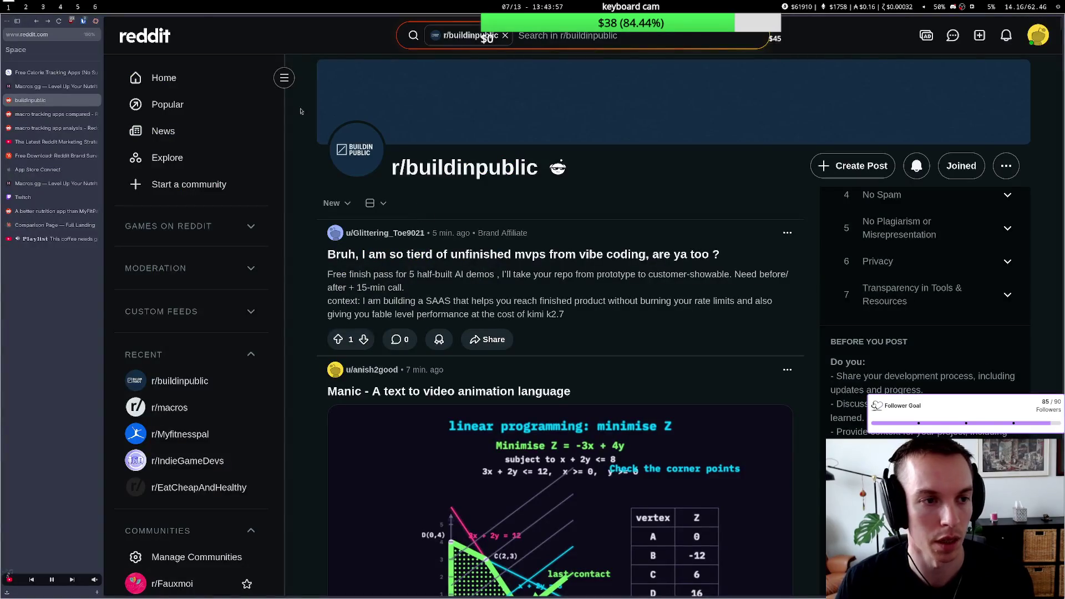
left_click(46, 87)
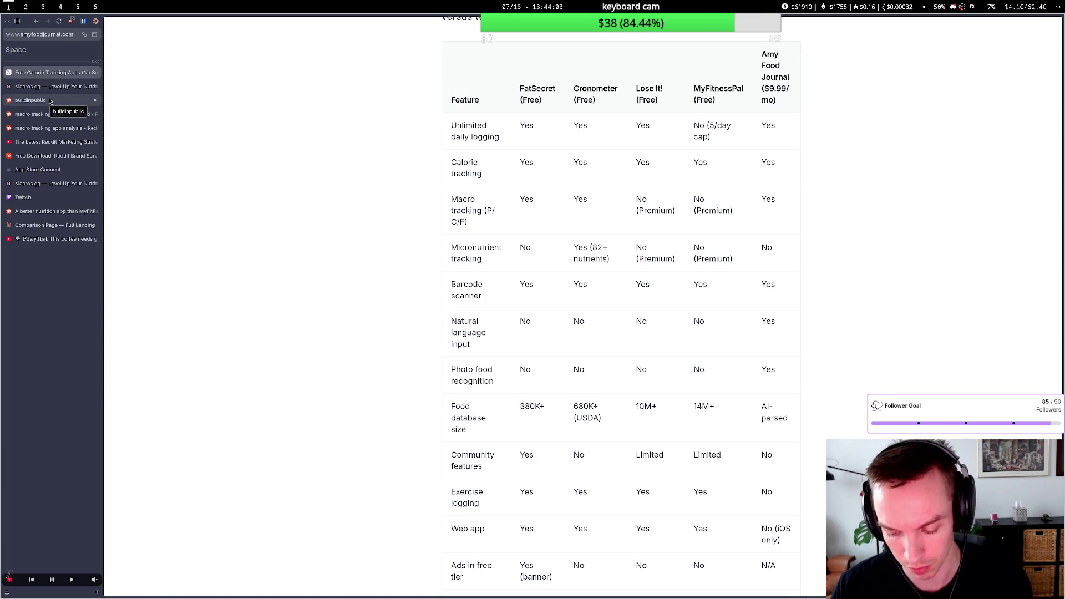
key("super+6")
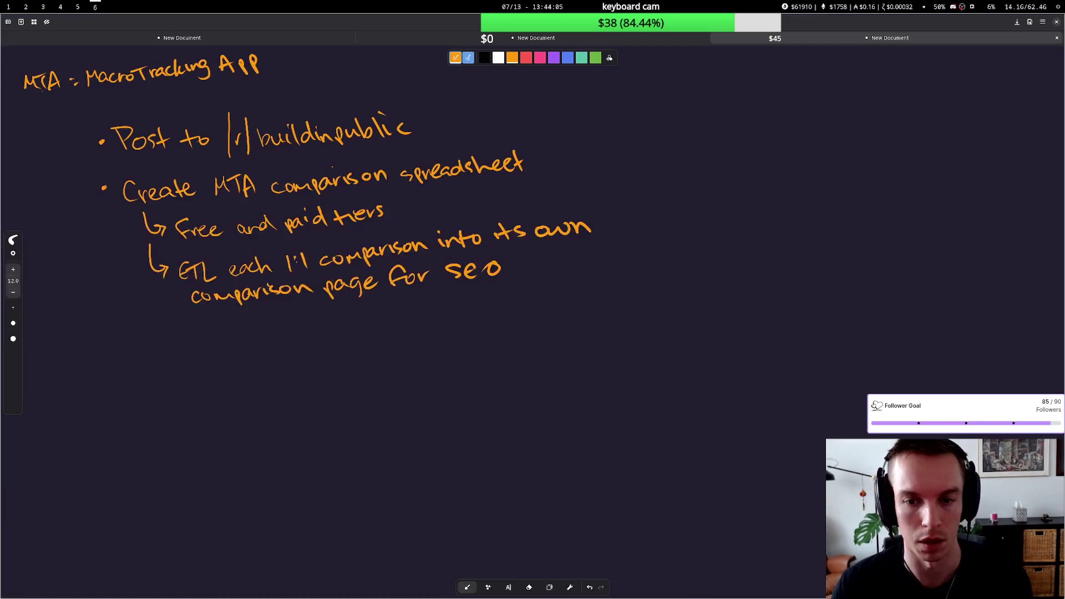
key("super+1")
key("super+6")
key("super+1")
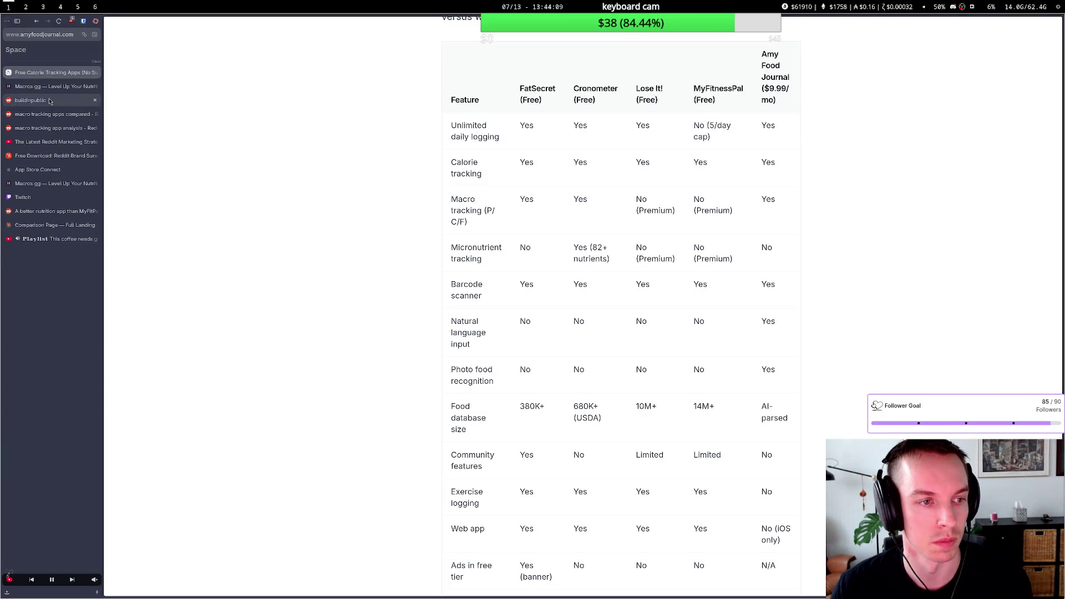
Step: Select the 'Comparison Page — Full Landing' artifact and move to the Claude Code terminal
left_click(50, 225)
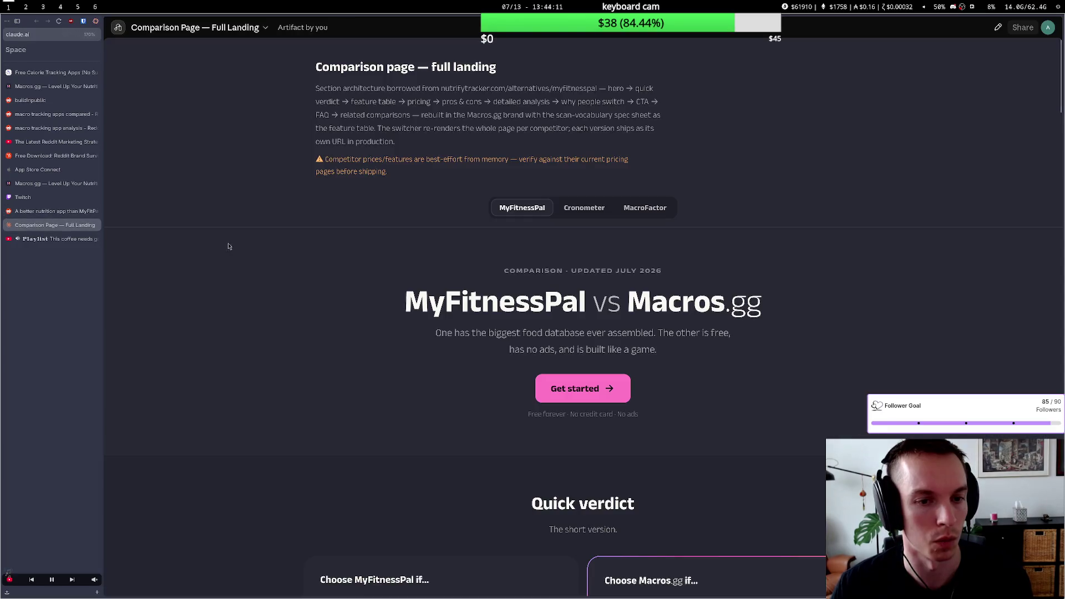
key("super+2")
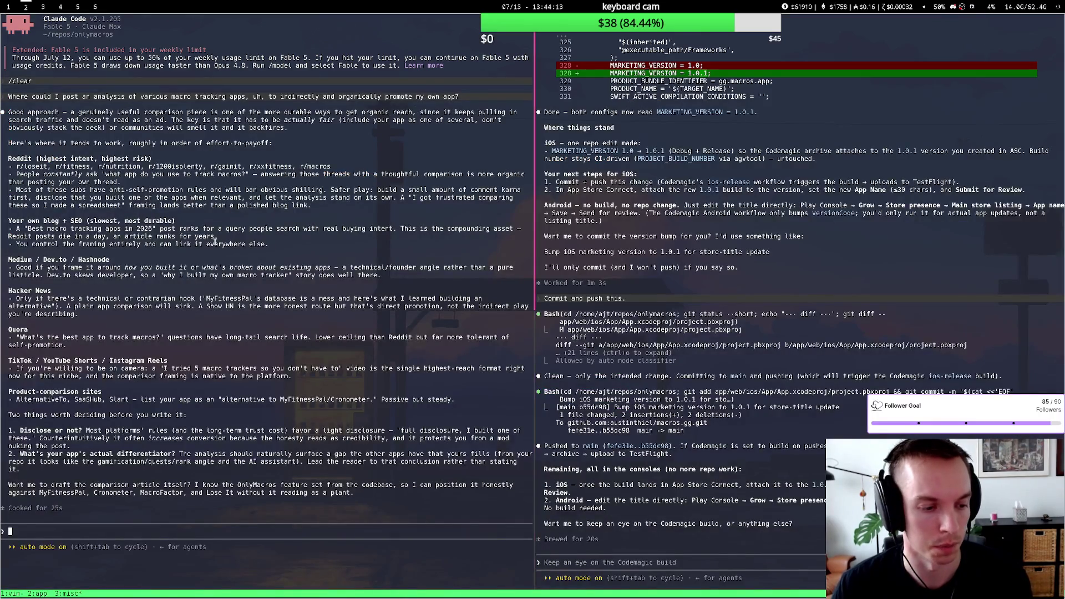
type("I wanna")
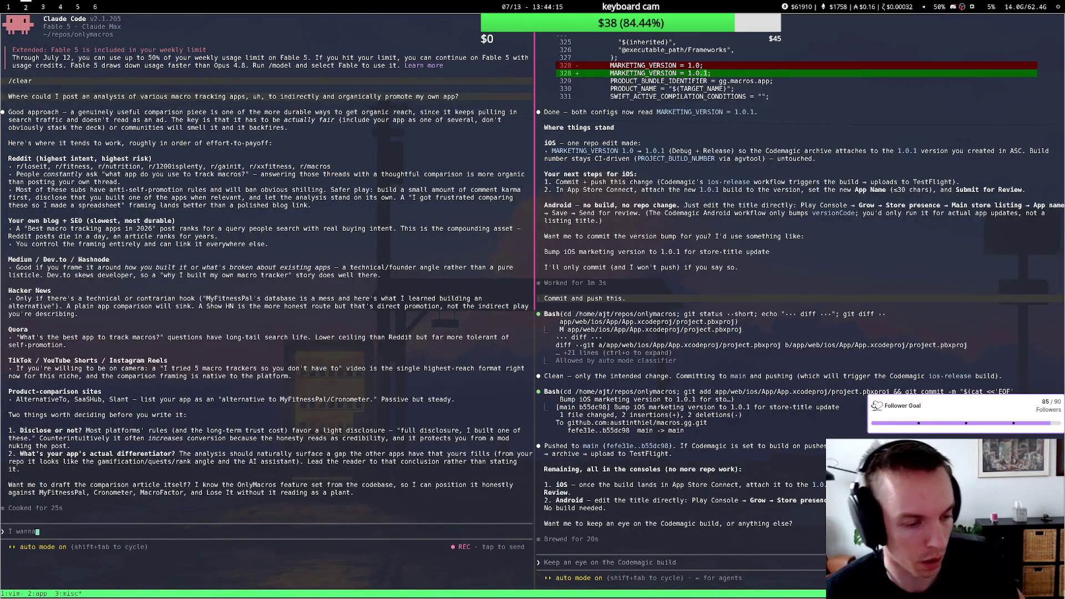
type(" write a post to the build in public subreddit.")
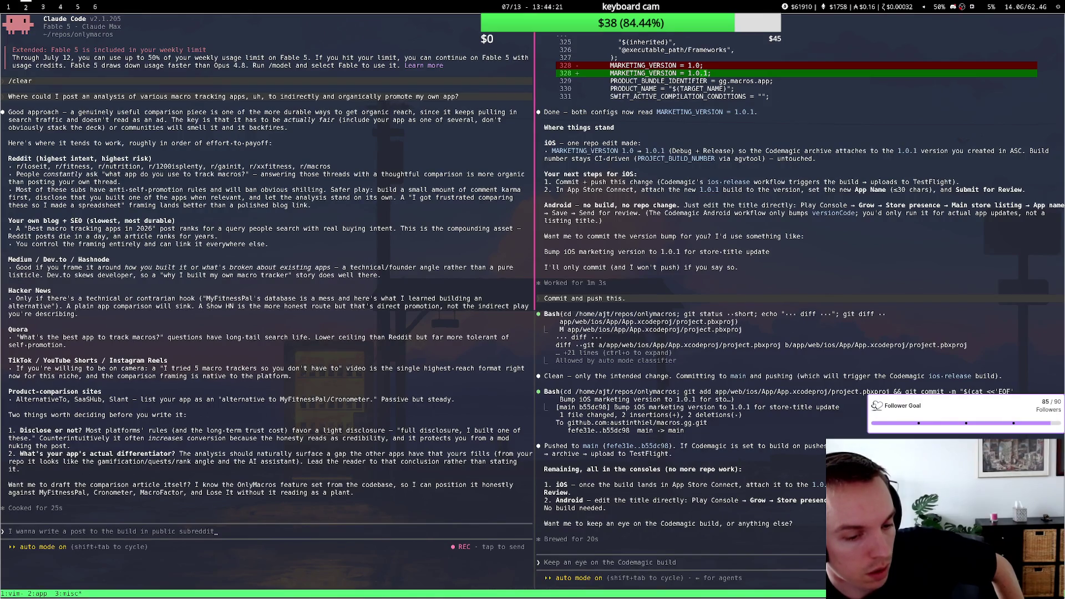
type(" What topics")
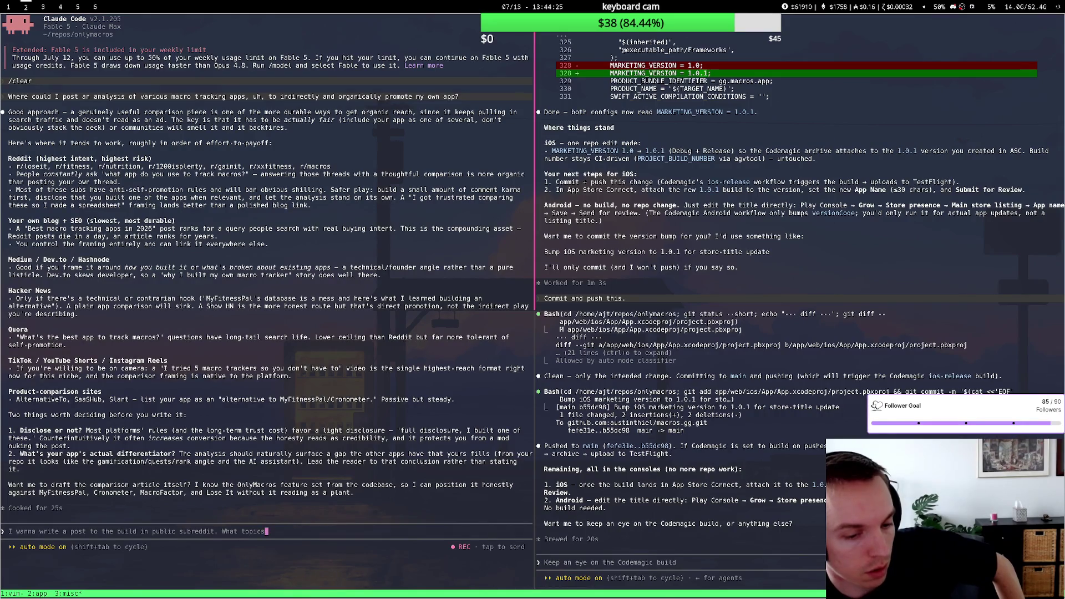
type(" could I write about to get an engagement")
Step: Send Claude Code the question about engaging build-in-public post topics and return to the comparison page
key("Return")
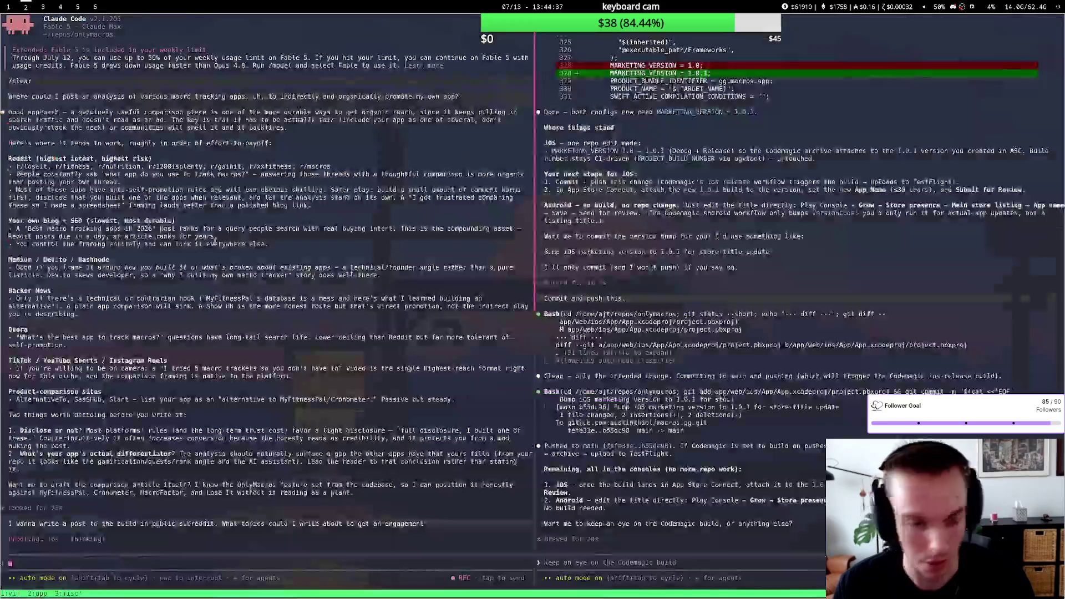
key("super+1")
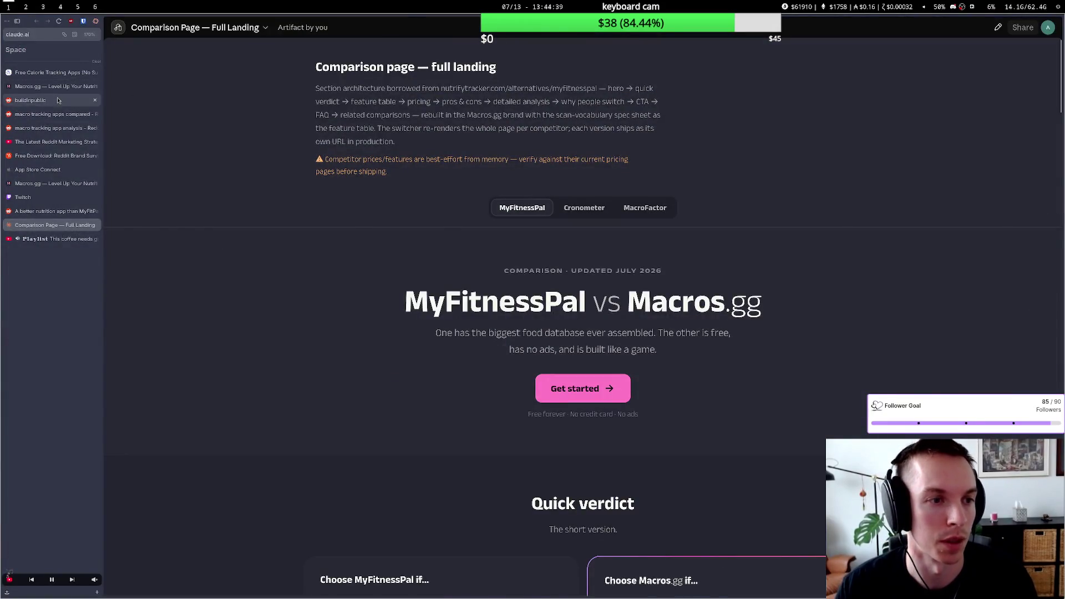
Step: Glance through the subreddit, comparison table, search results and notes, then reopen the Full Landing artifact
left_click(58, 99)
left_click(58, 86)
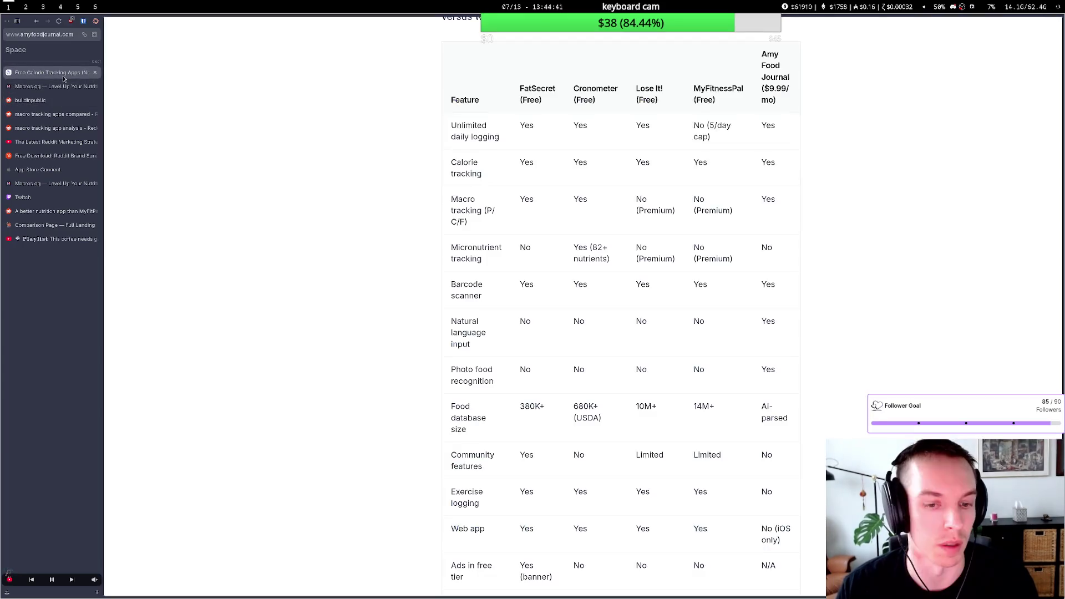
left_click(58, 114)
key("super+6")
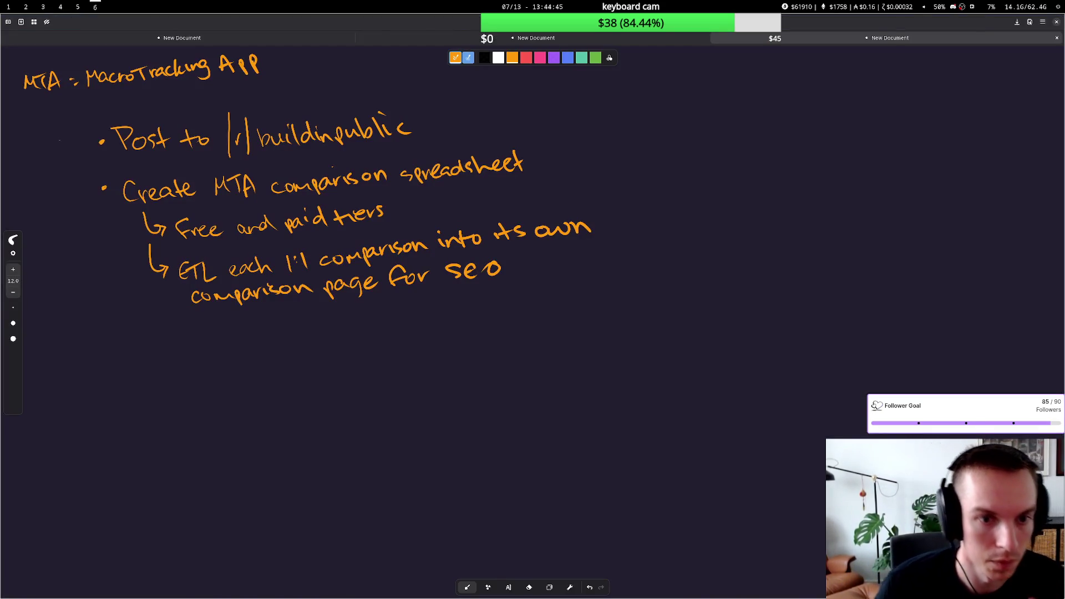
key("super+1")
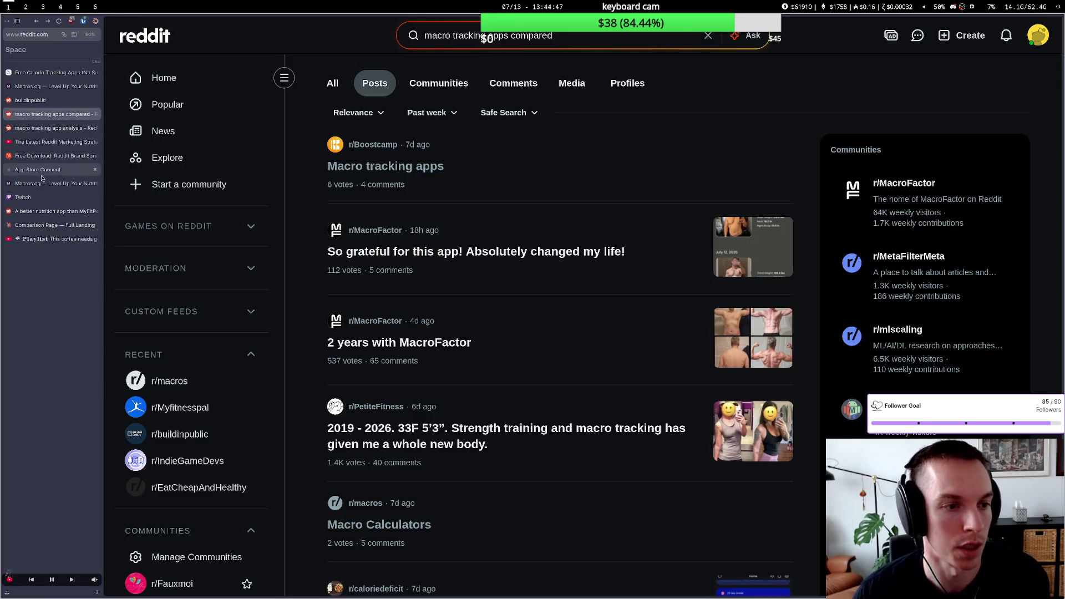
left_click(55, 225)
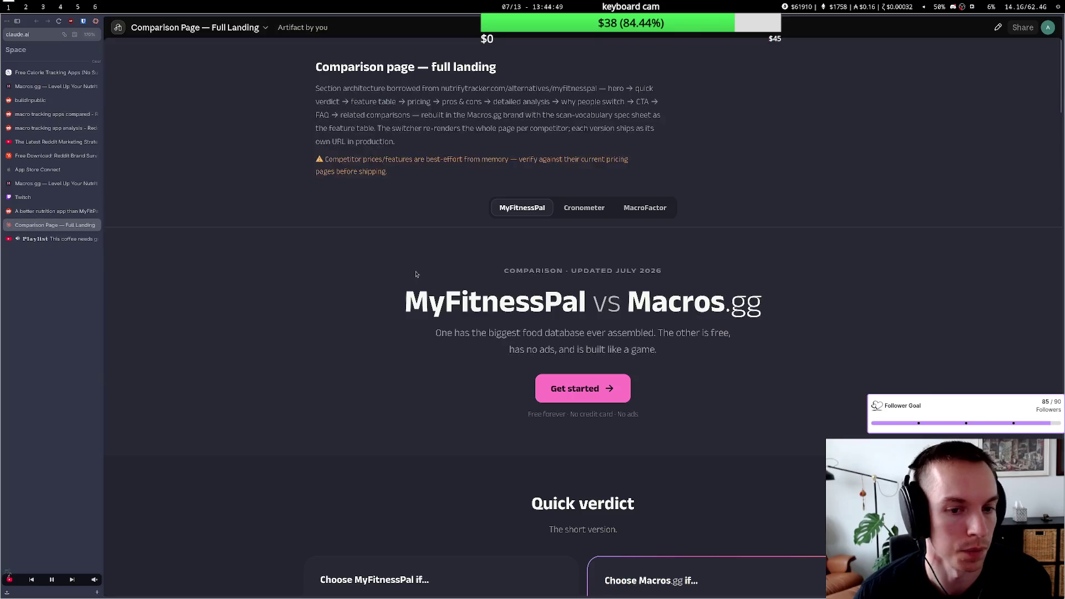
scroll(466, 208, "down", 3)
scroll(445, 177, "up", 2)
Step: Review the Cronometer and MacroFactor versions, settle on MyFitnessPal vs Macros.gg, and start a new browser search
left_click(584, 207)
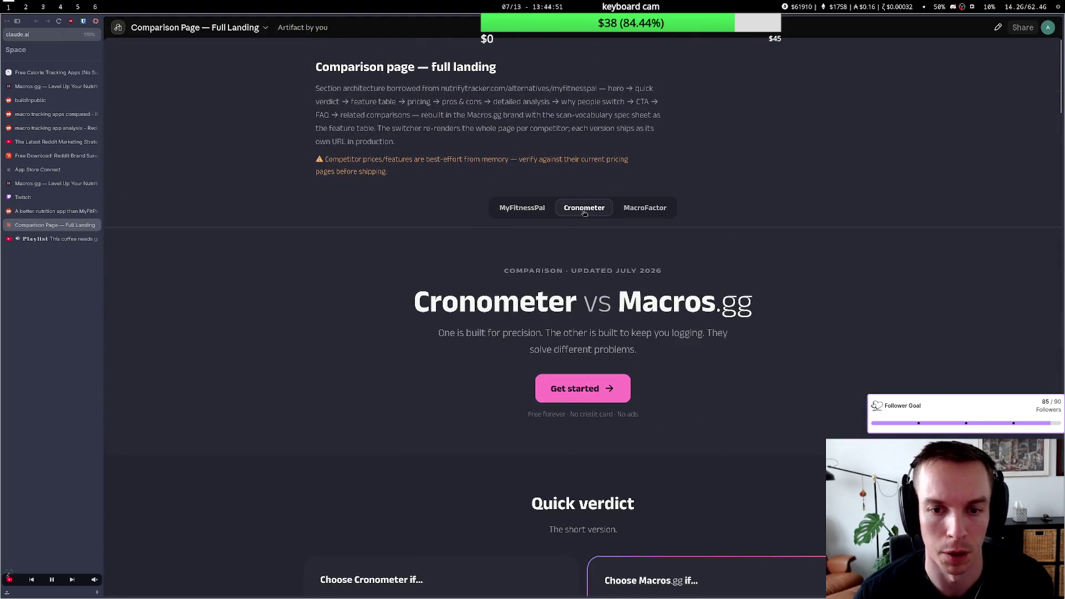
left_click(645, 208)
left_click(522, 208)
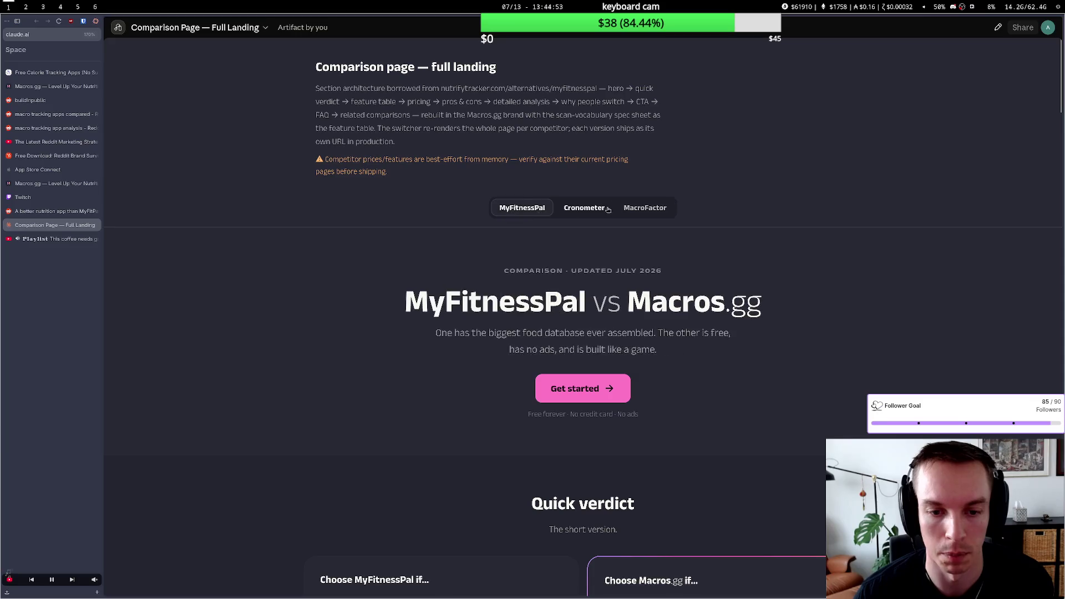
scroll(533, 250, "down", 3)
scroll(532, 258, "down", 3)
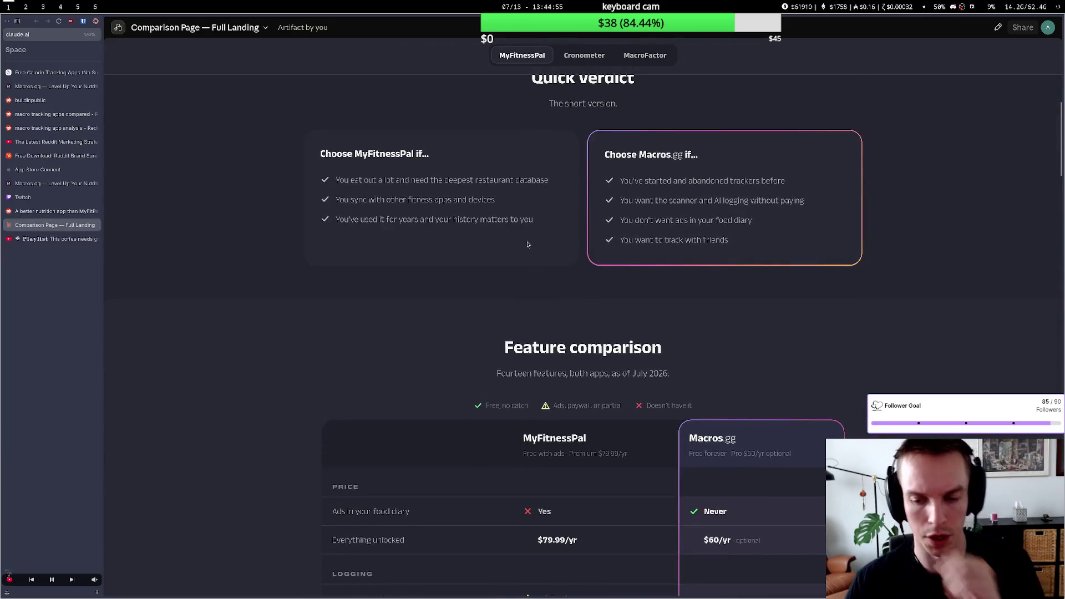
scroll(516, 222, "down", 2)
scroll(517, 221, "down", 3)
scroll(517, 224, "down", 2)
scroll(516, 225, "down", 2)
scroll(516, 225, "down", 4)
scroll(516, 225, "down", 2)
scroll(515, 224, "down", 2)
scroll(515, 225, "down", 3)
scroll(516, 225, "down", 3)
scroll(515, 225, "down", 3)
scroll(515, 225, "down", 3)
scroll(515, 225, "down", 2)
scroll(515, 225, "down", 3)
scroll(515, 224, "down", 1)
scroll(515, 223, "up", 5)
scroll(514, 222, "up", 6)
scroll(514, 221, "up", 5)
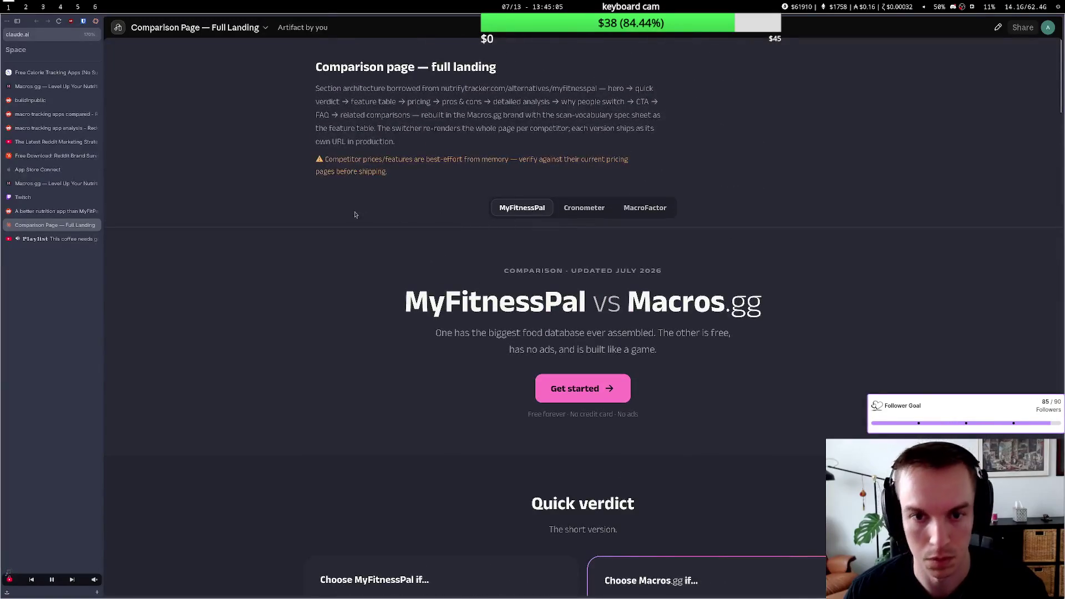
mouse_move(50, 100)
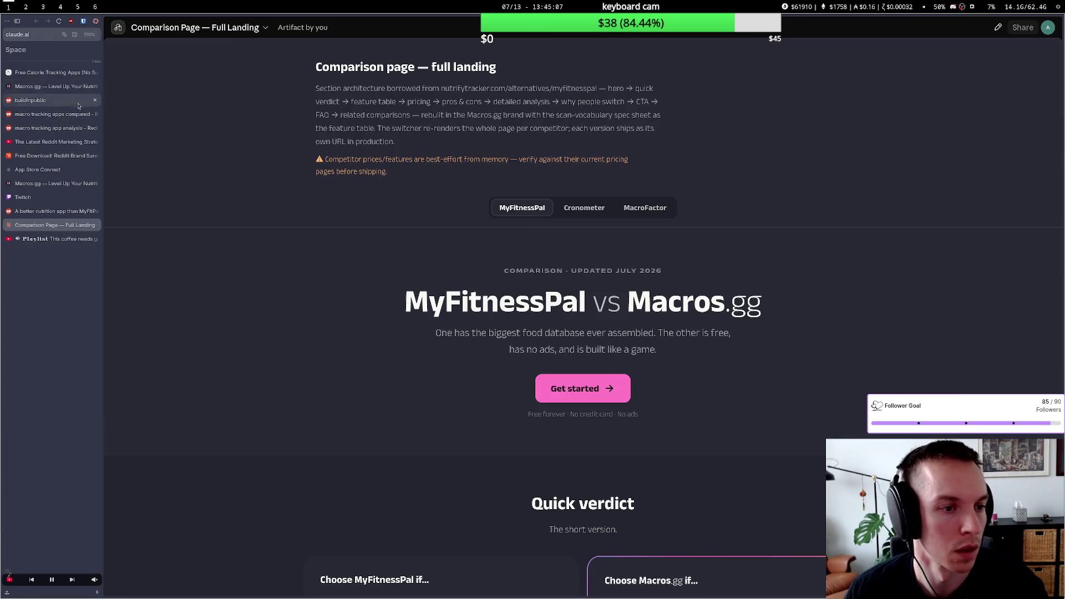
key("ctrl+t")
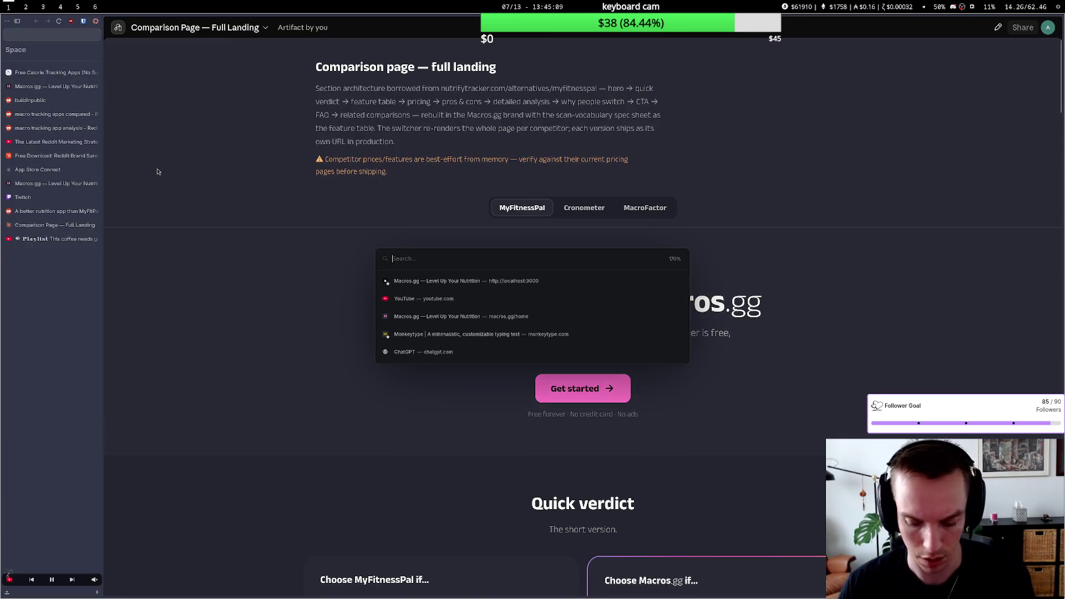
type("go")
type("uide")
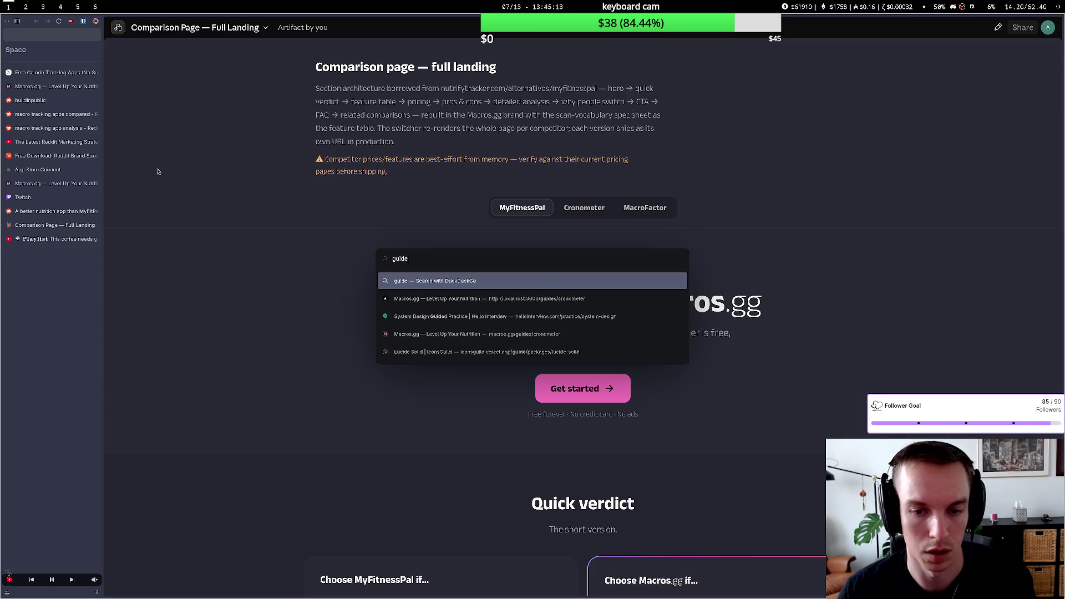
Step: Load the Macros.gg Cronometer migration guide and read through its heading and first steps
key("BackSpace")
key("BackSpace")
key("BackSpace")
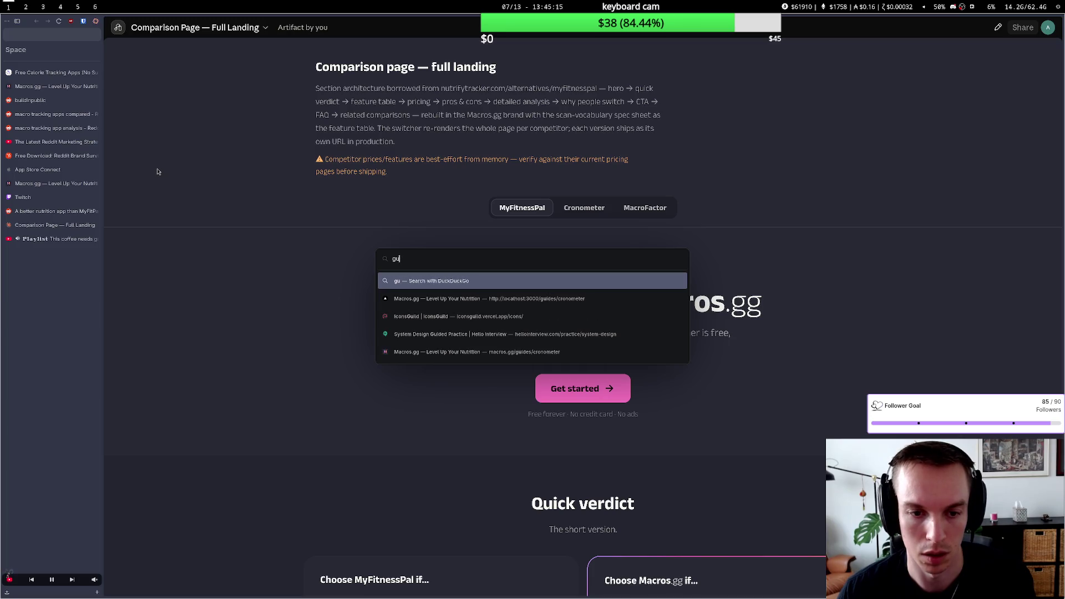
type("id")
key("Down")
key("Down")
key("Down")
key("Return")
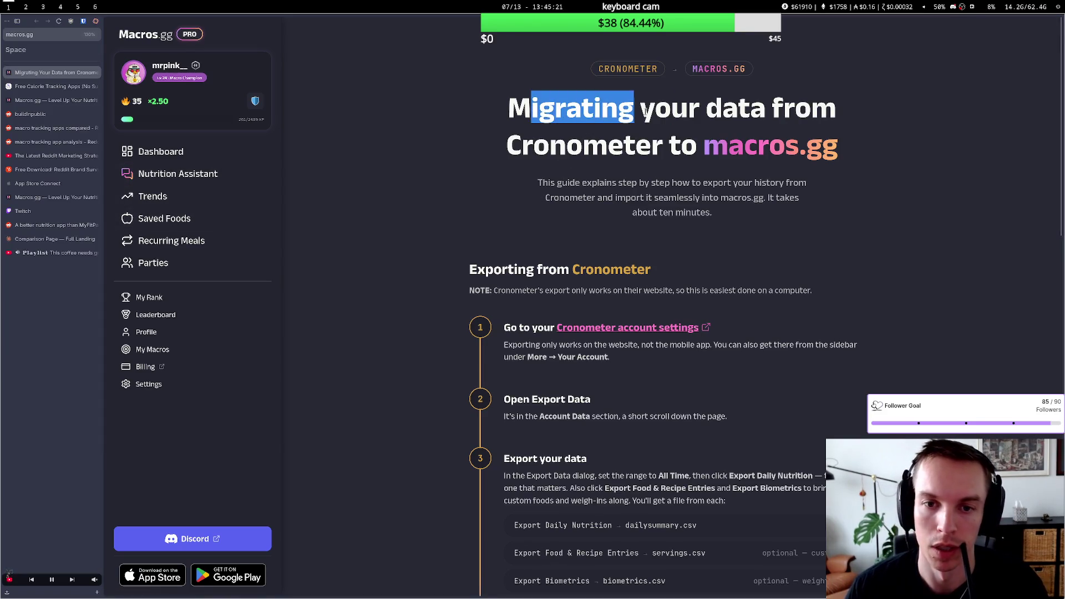
left_click_drag(585, 124, 671, 113)
left_click(672, 113)
left_click_drag(583, 117, 791, 117)
left_click(738, 128)
left_click_drag(663, 130, 689, 147)
left_click(689, 147)
scroll(620, 191, "down", 2)
left_click_drag(561, 185, 611, 198)
left_click(583, 179)
scroll(580, 177, "up", 2)
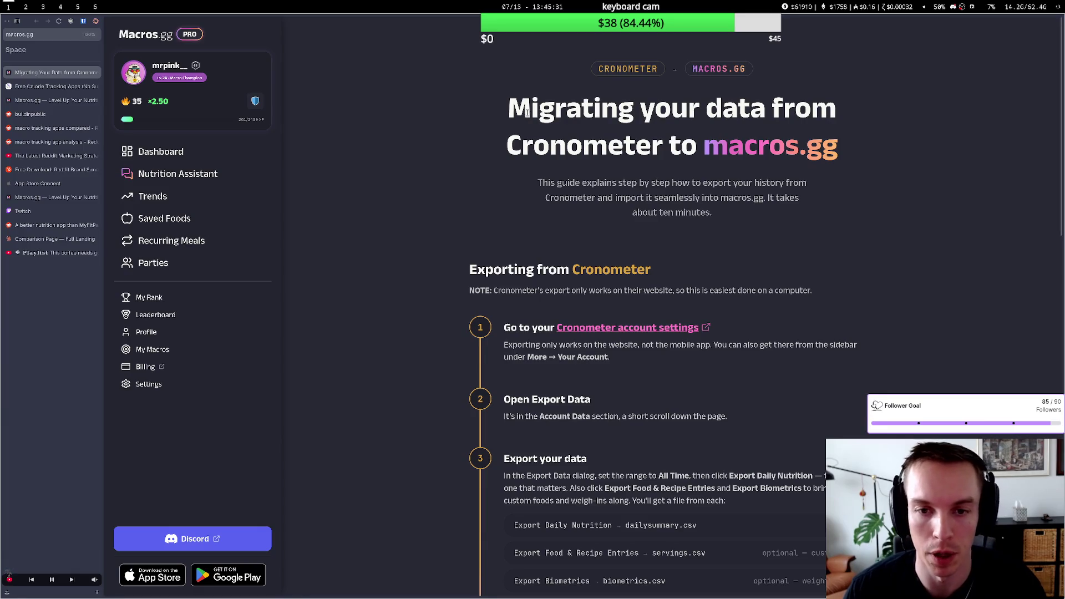
left_click_drag(526, 112, 714, 215)
left_click(374, 250)
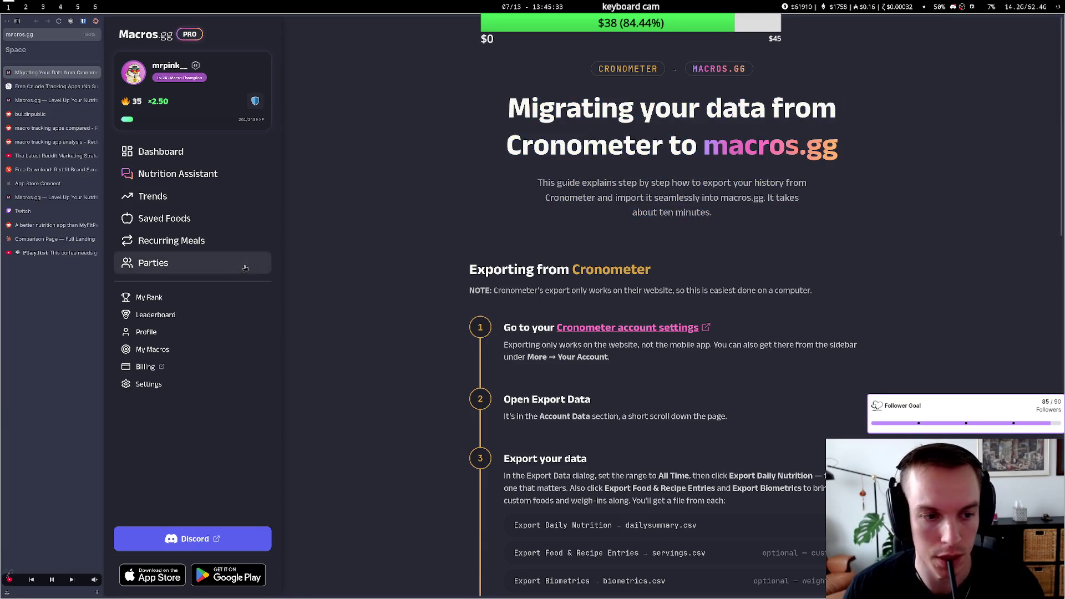
Step: Check Import from Cronometer in Settings, cancel it, return to the guide, then show the calorie tracking comparison
left_click(149, 384)
scroll(561, 356, "down", 5)
scroll(561, 355, "down", 1)
left_click(457, 413)
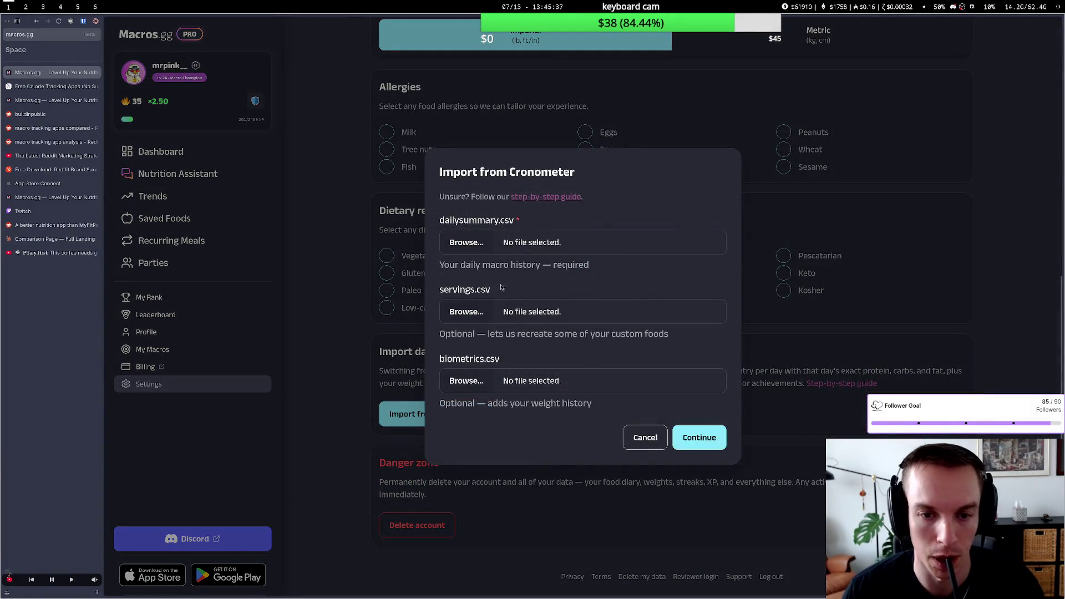
left_click(645, 438)
scroll(397, 360, "up", 2)
scroll(396, 360, "up", 4)
scroll(397, 361, "up", 3)
scroll(397, 360, "down", 3)
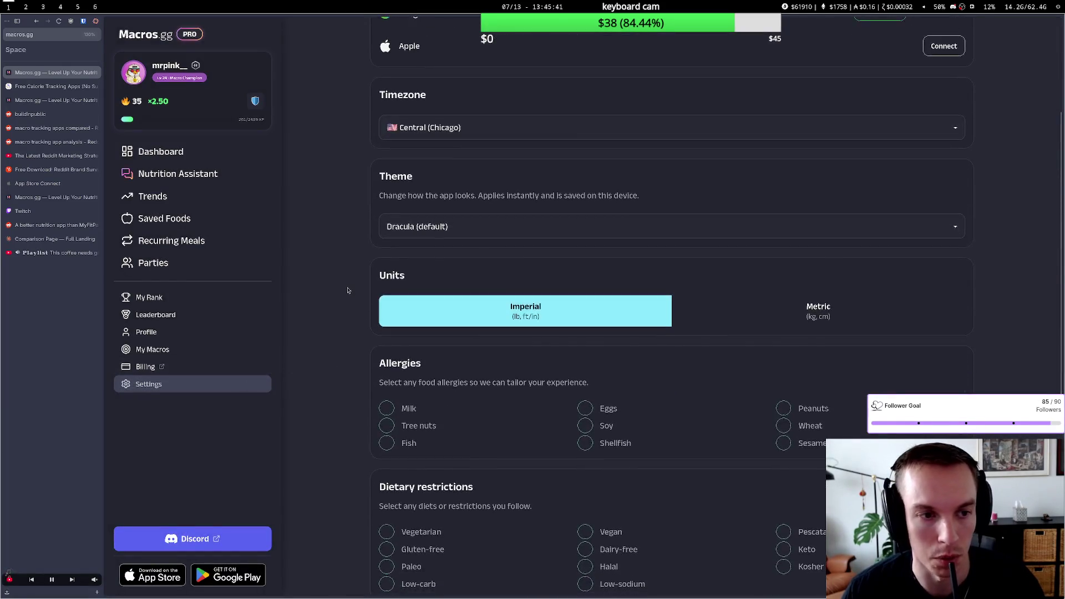
key("alt+Left")
scroll(575, 372, "down", 3)
scroll(574, 372, "down", 1)
scroll(574, 372, "down", 3)
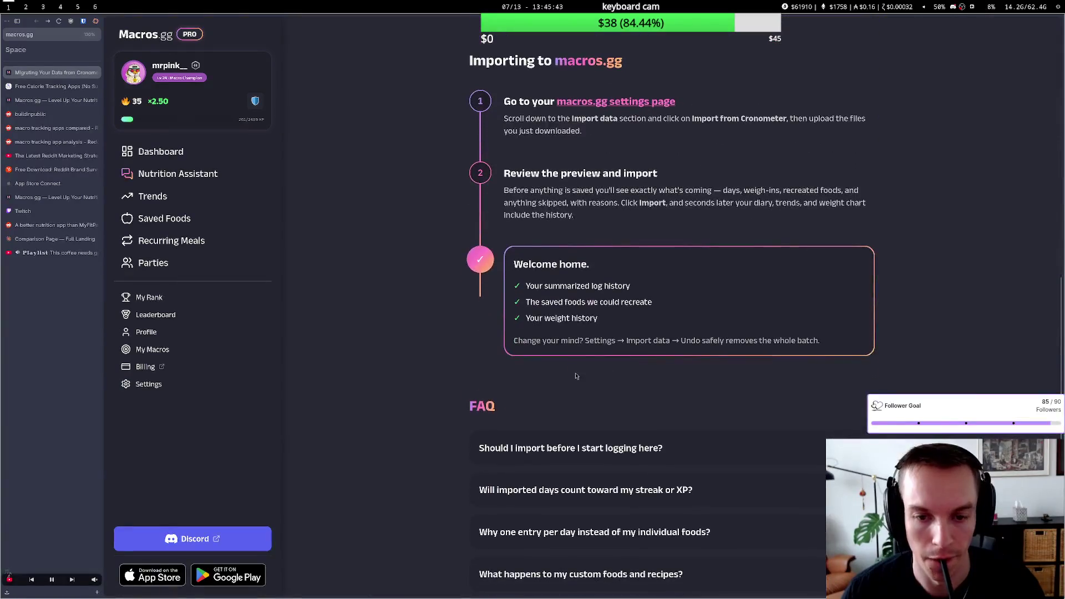
scroll(574, 372, "down", 3)
scroll(574, 374, "up", 5)
scroll(572, 372, "up", 5)
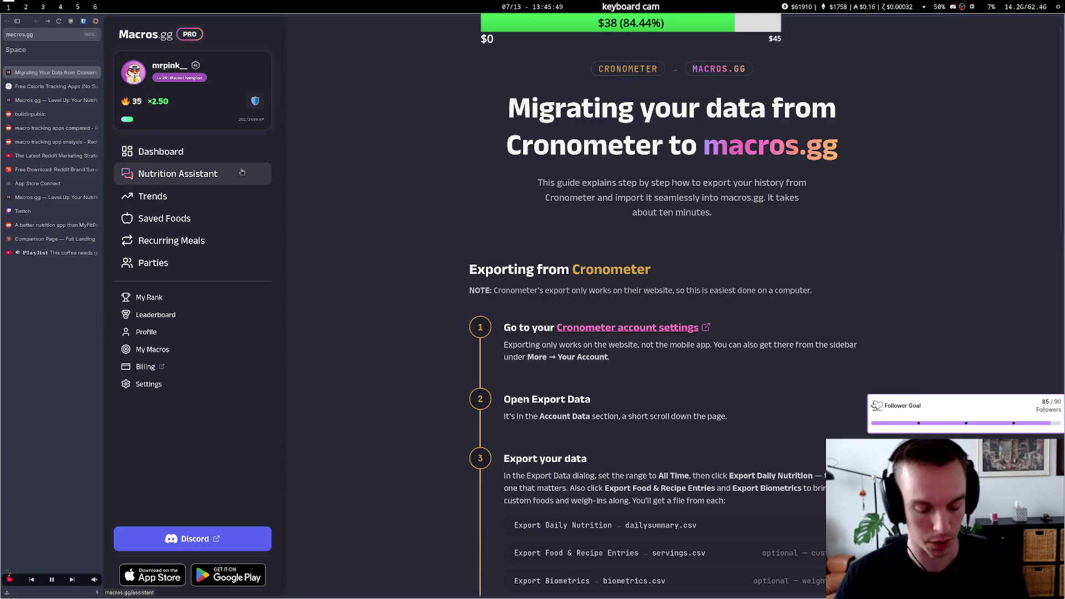
left_click(83, 86)
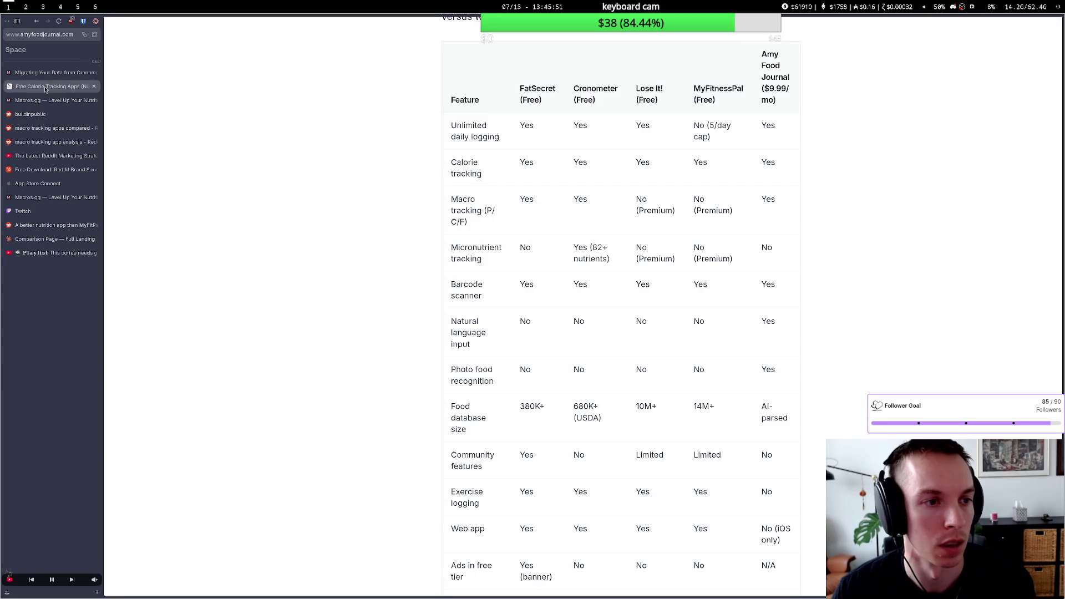
Step: Close the Macros.gg dashboard tab, landing on r/buildinpublic, and switch to the terminal workspace
left_click(83, 100)
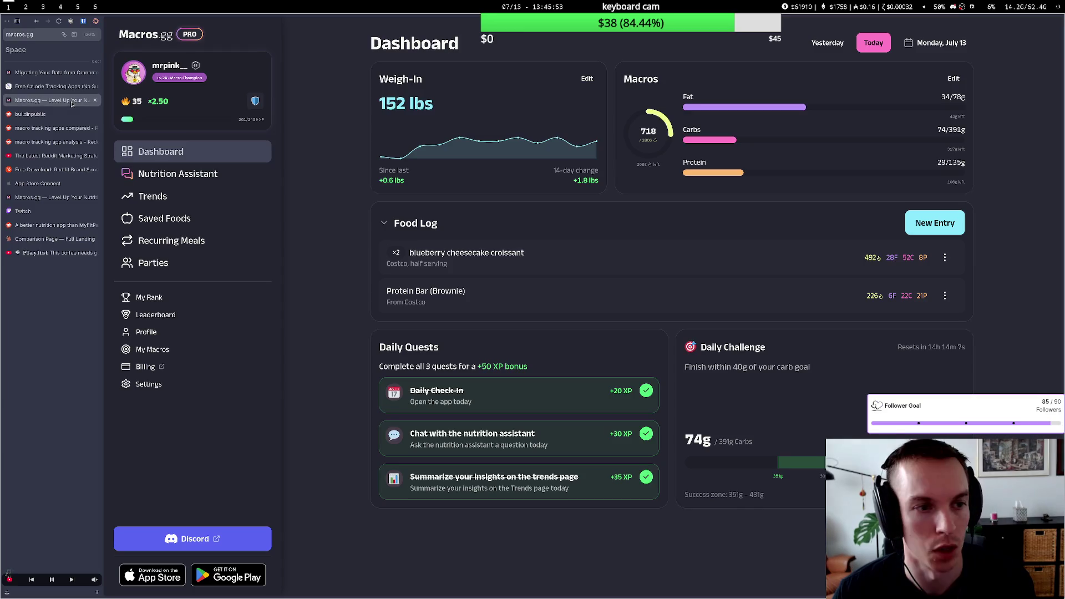
left_click(95, 100)
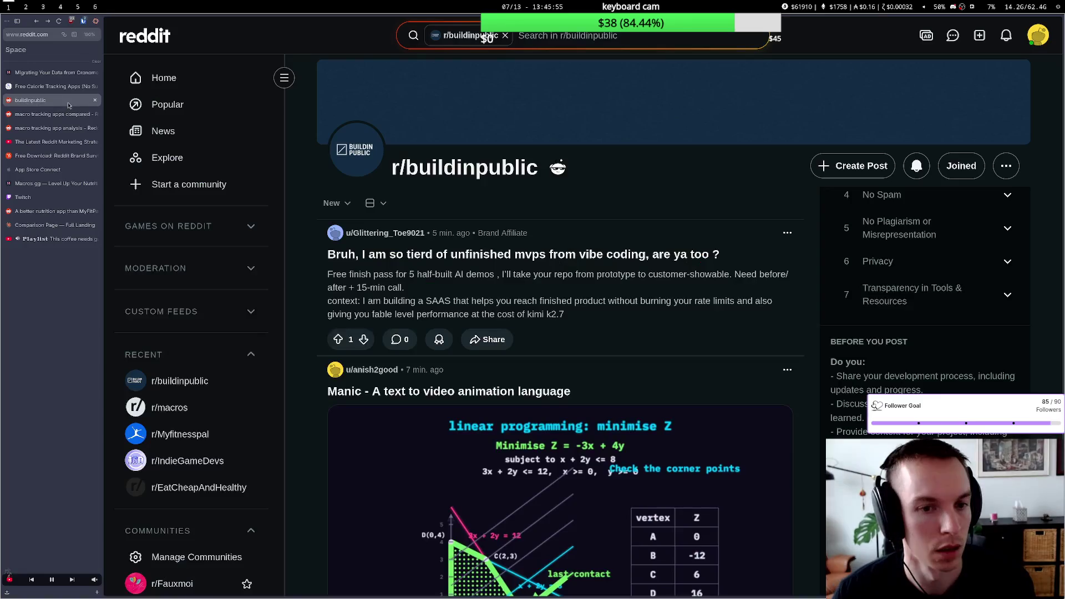
key("super+1")
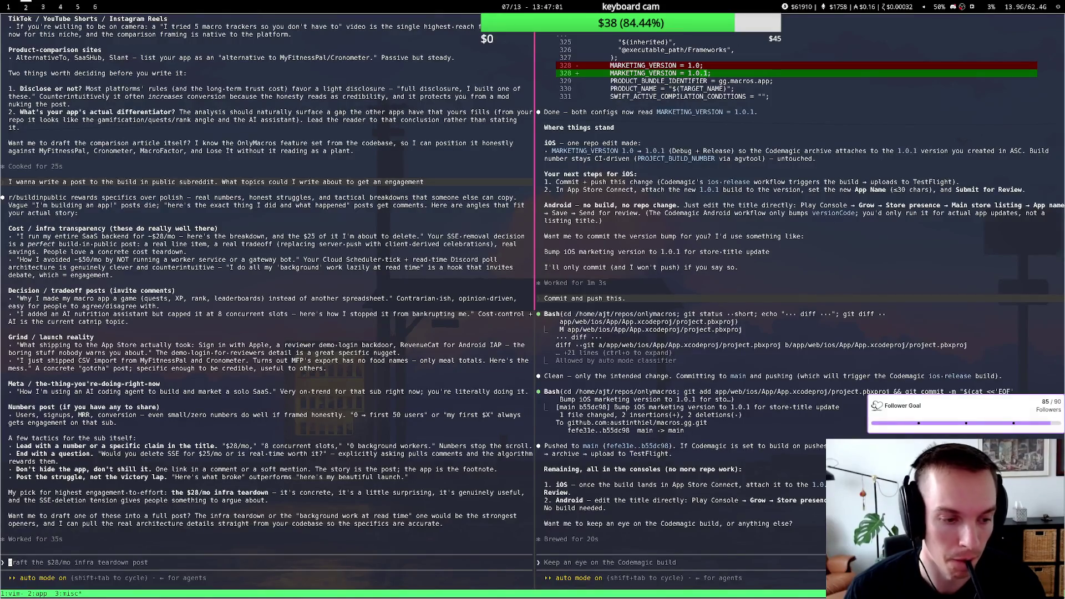
Step: Switch back to the browser workspace showing the r/buildinpublic feed
key("super+1")
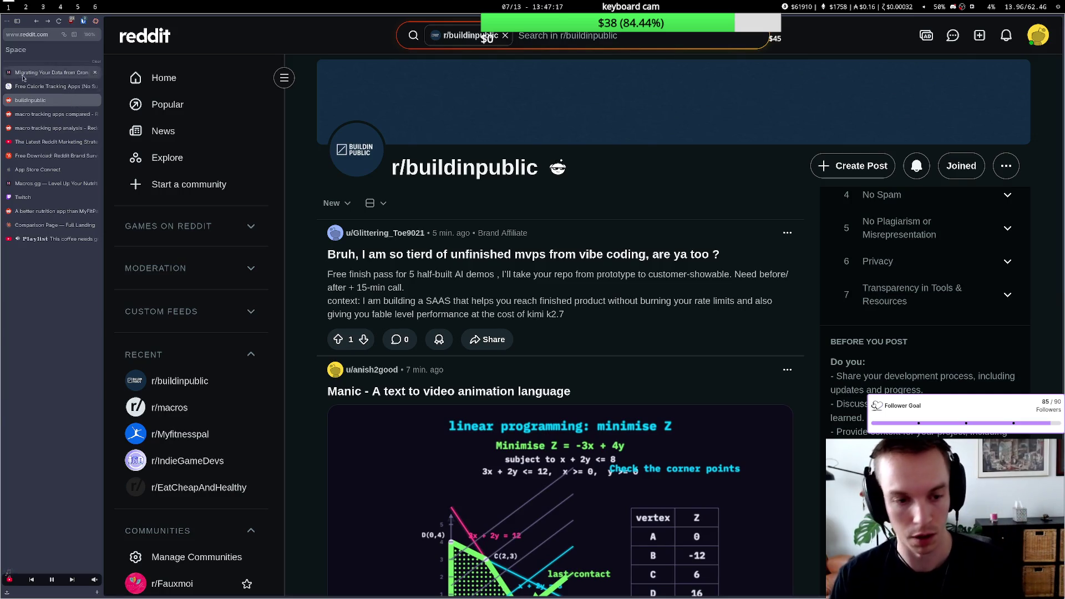
left_click(60, 117)
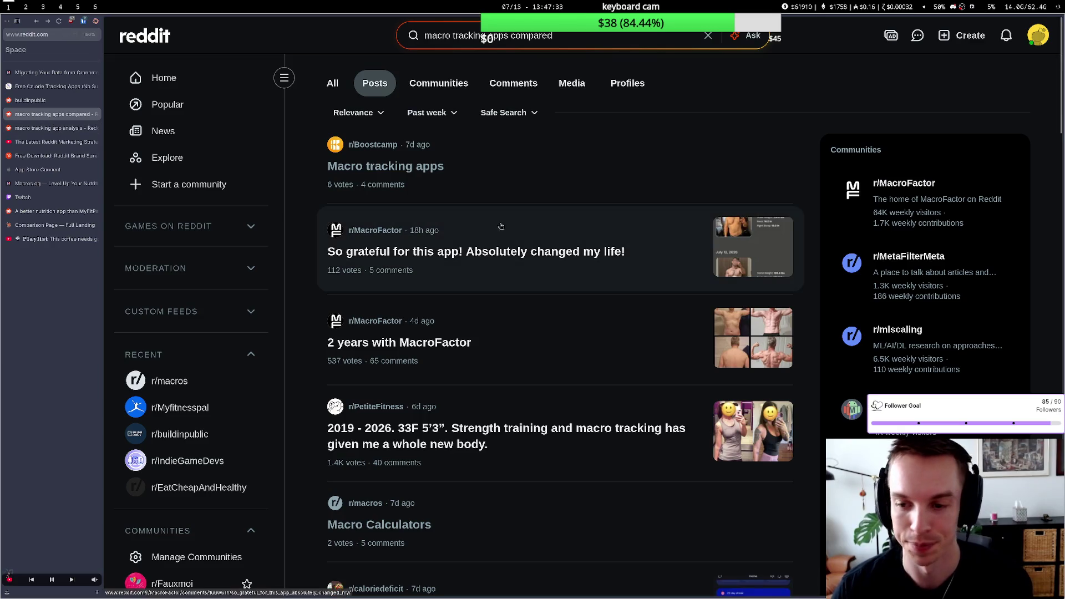
scroll(501, 227, "down", 3)
scroll(452, 255, "down", 2)
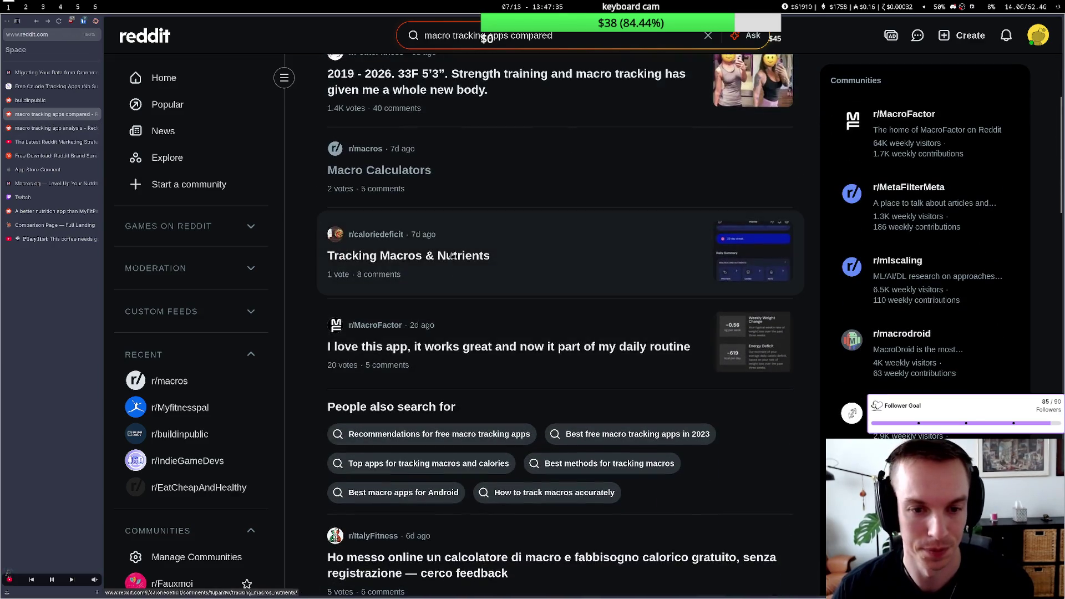
scroll(448, 256, "down", 3)
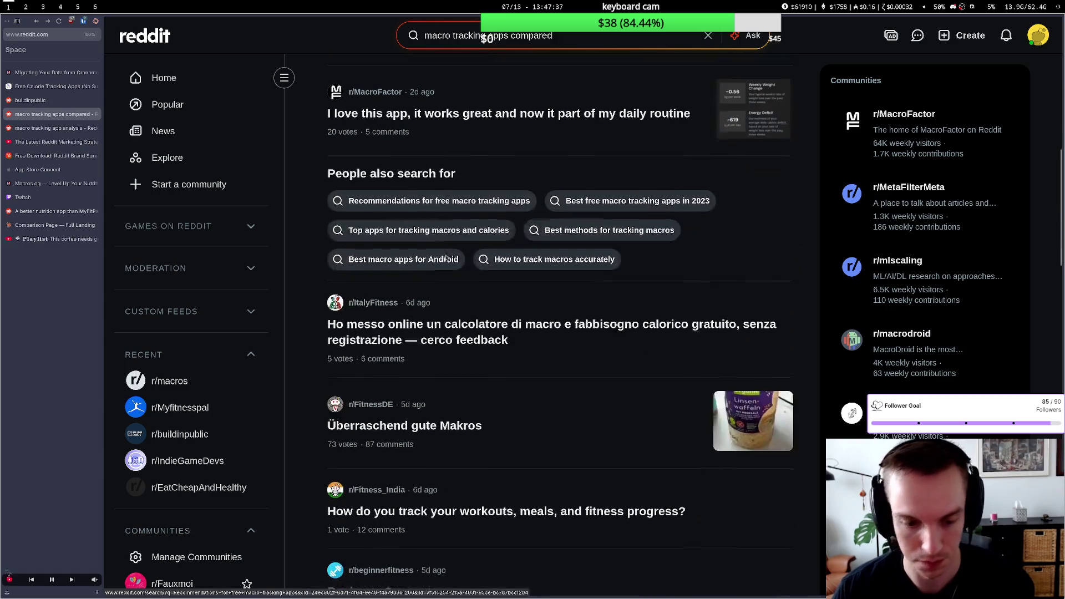
scroll(434, 273, "down", 2)
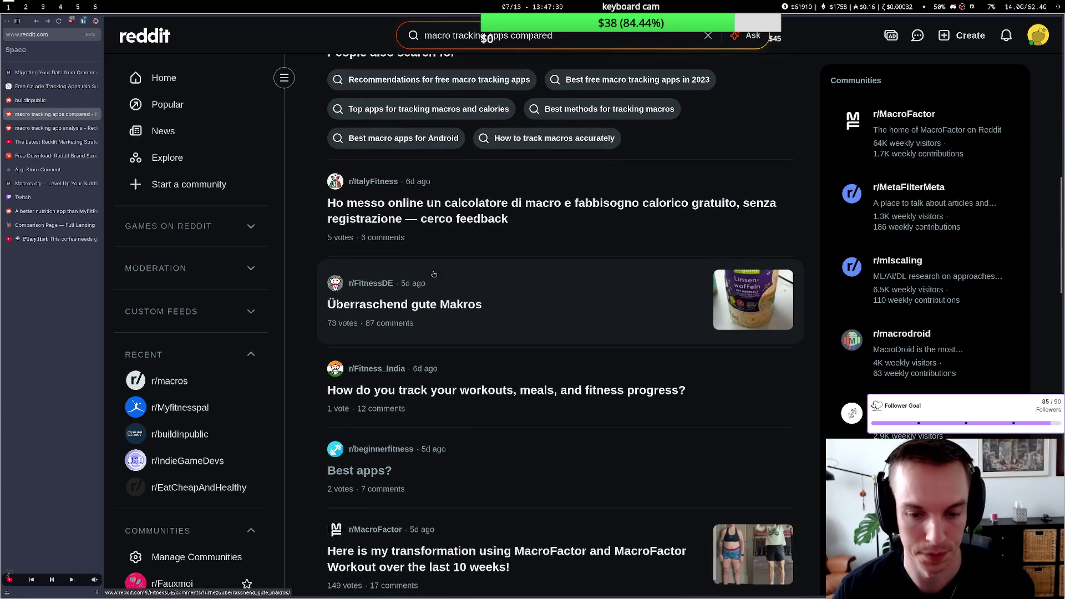
scroll(434, 274, "down", 5)
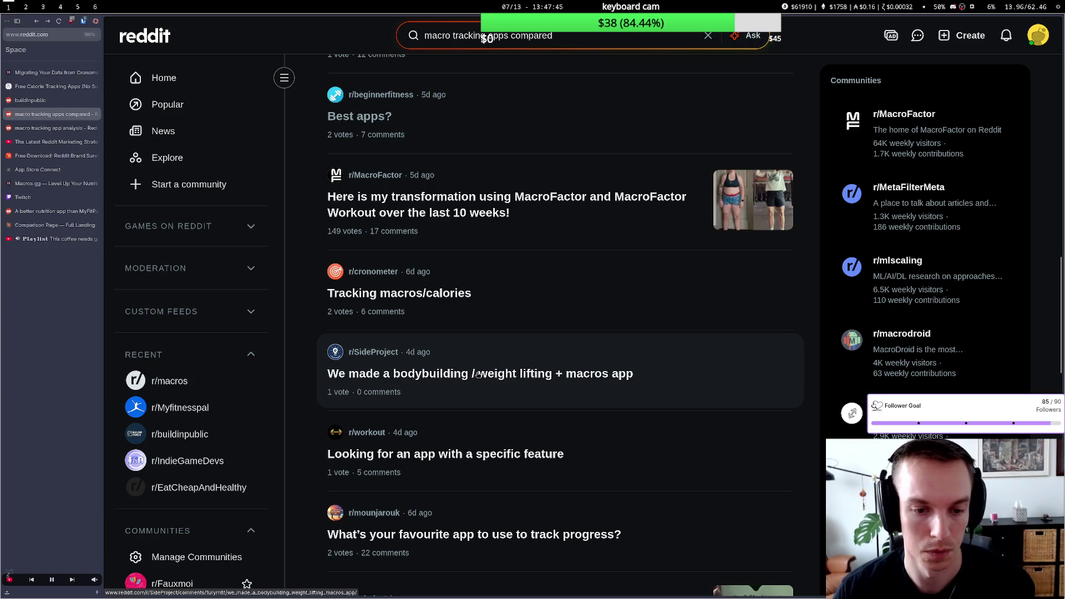
mouse_move(50, 100)
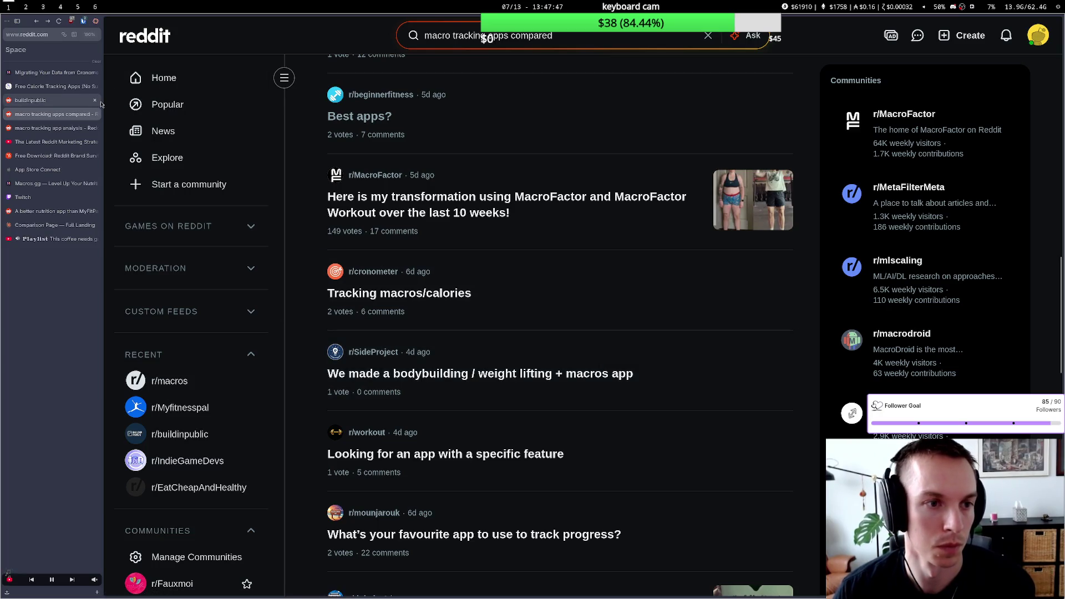
left_click(99, 101)
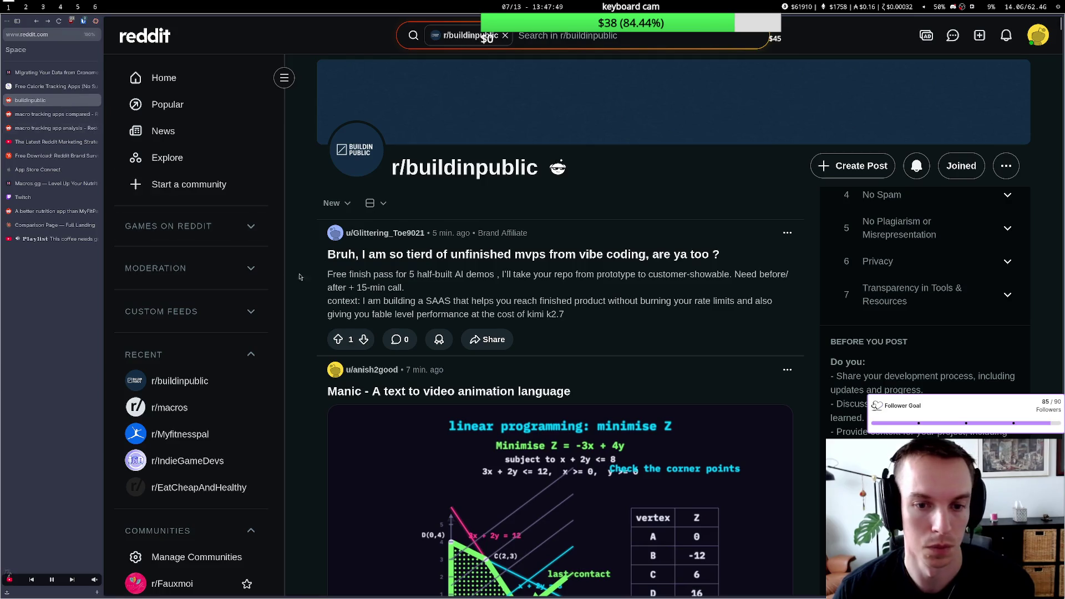
Step: Read the r/buildinpublic post about unfinished vibe-coded MVPs, then return to the feed
left_click(523, 292)
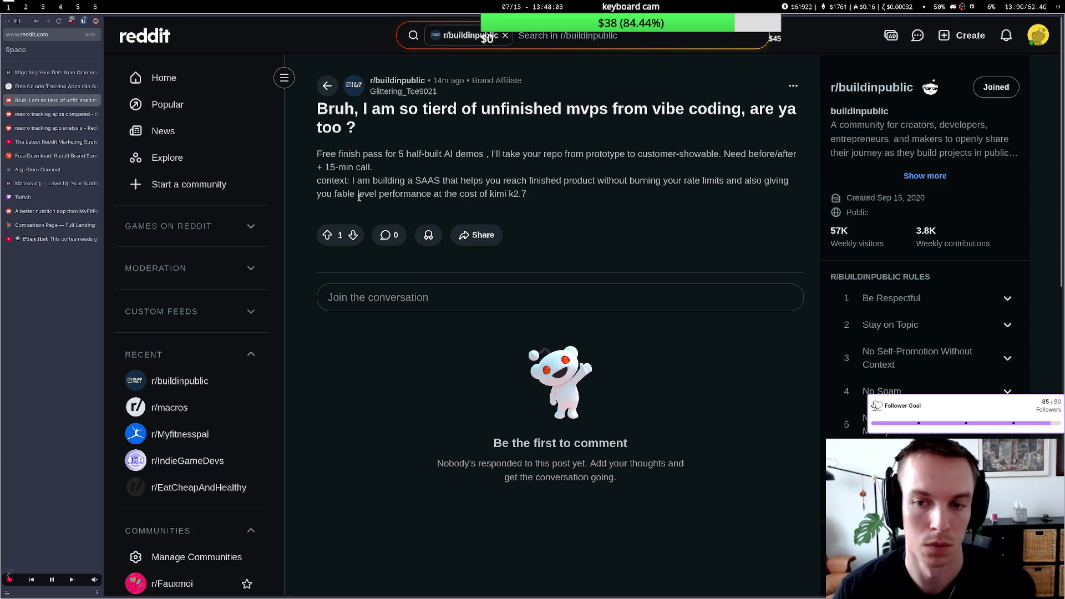
left_click_drag(359, 196, 421, 199)
left_click(410, 204)
key("alt+Left")
scroll(470, 284, "down", 5)
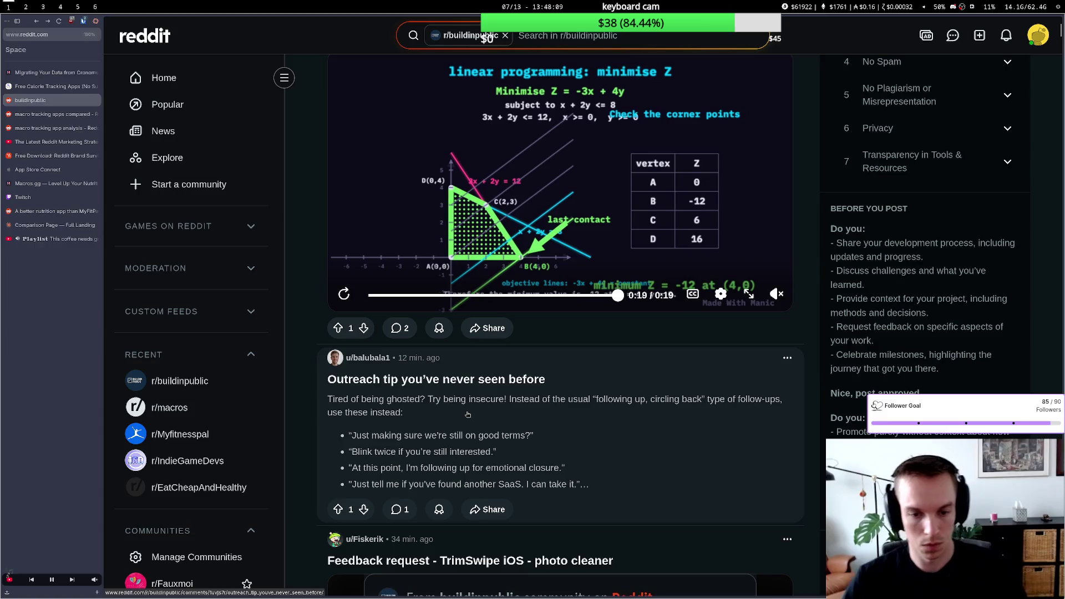
scroll(478, 407, "down", 1)
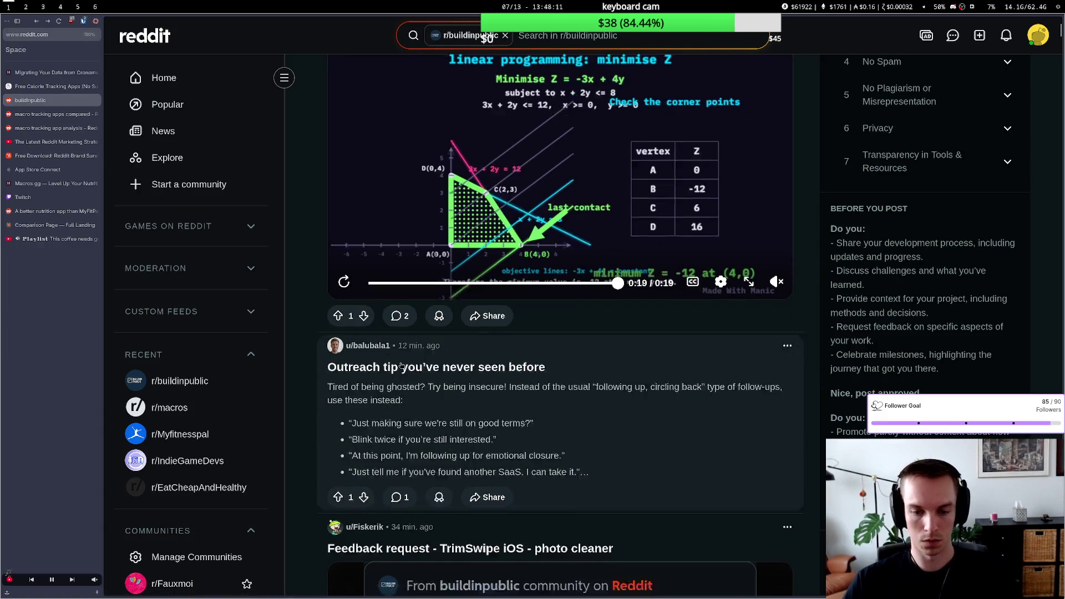
scroll(397, 359, "down", 3)
Step: From the macro tracking app search results, read the r/veganfitness 'Macro Tracking Apps.' post
left_click(52, 114)
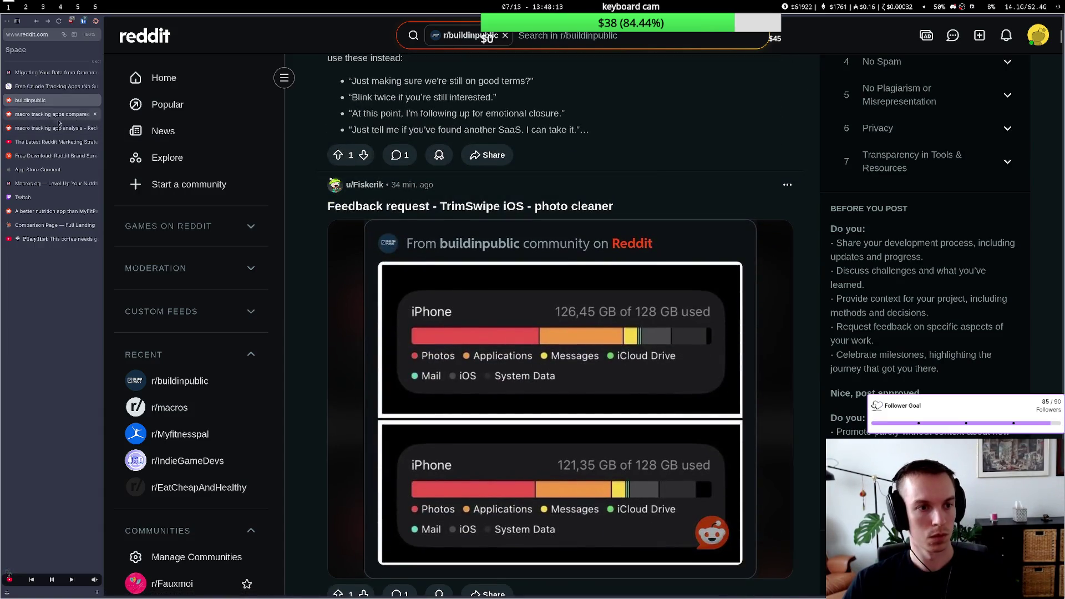
left_click(58, 129)
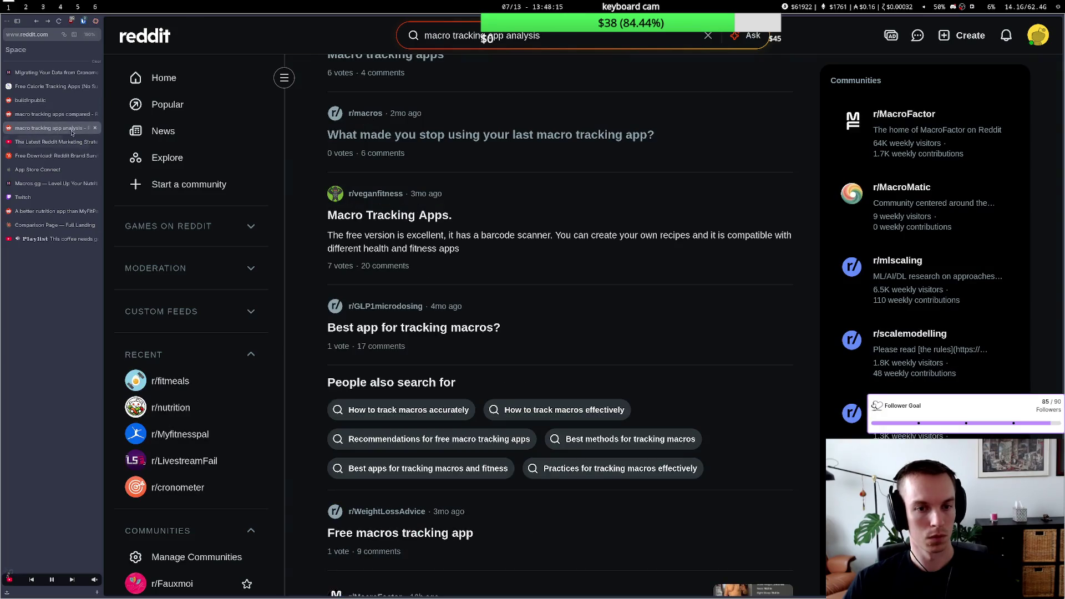
left_click(454, 242)
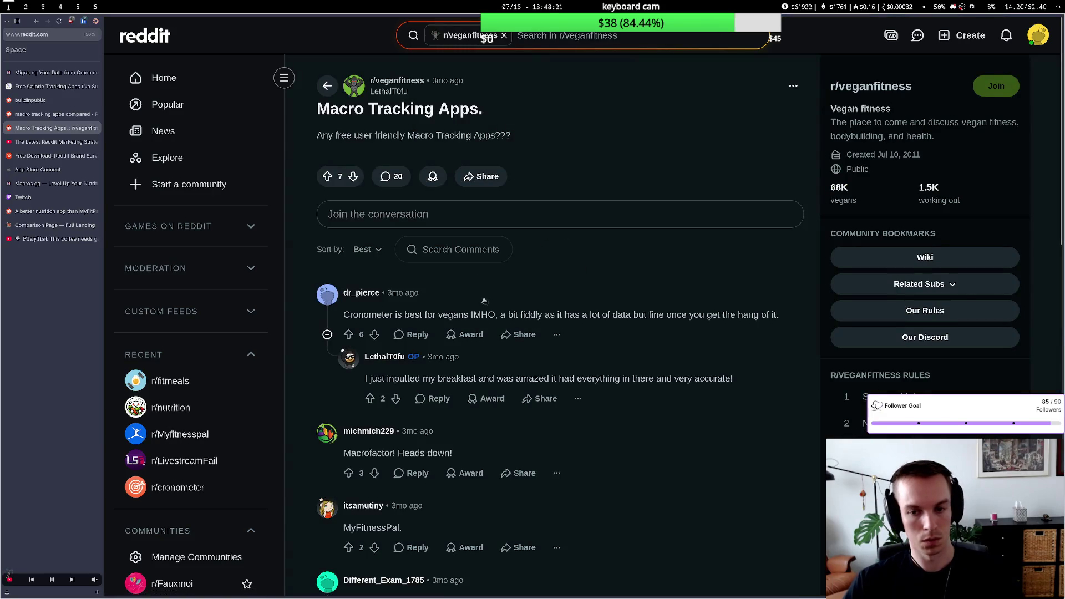
scroll(487, 325, "down", 2)
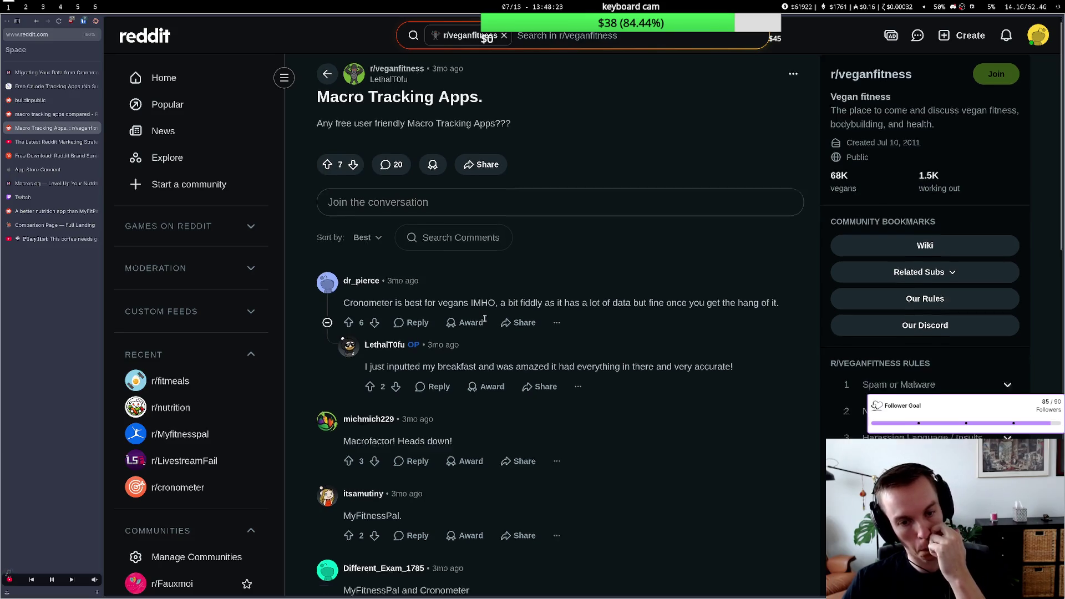
scroll(486, 322, "down", 2)
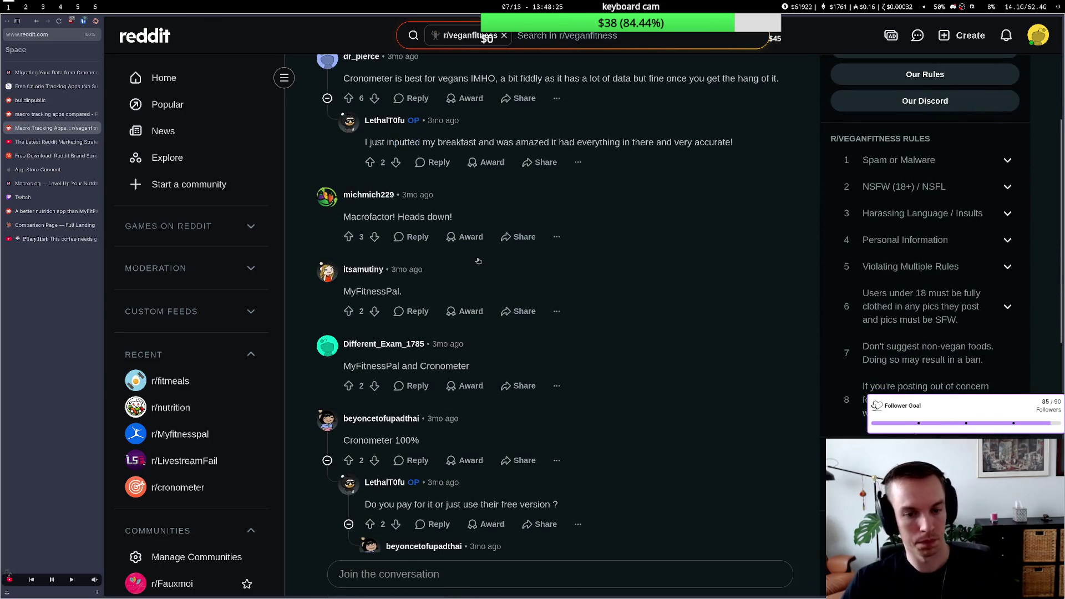
scroll(471, 291, "down", 2)
scroll(472, 290, "down", 1)
scroll(473, 288, "down", 2)
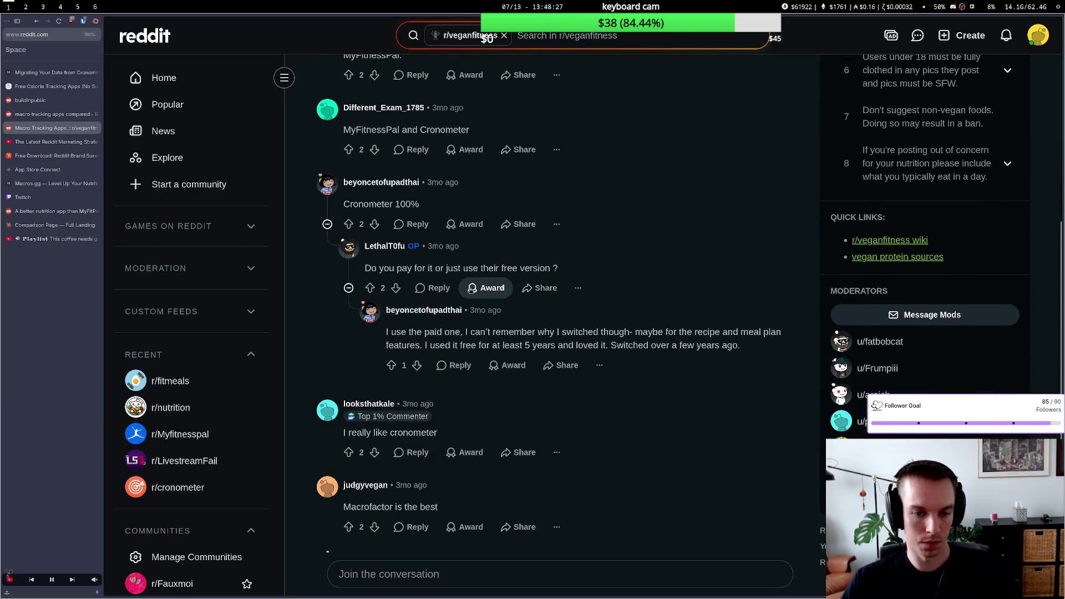
scroll(471, 291, "up", 3)
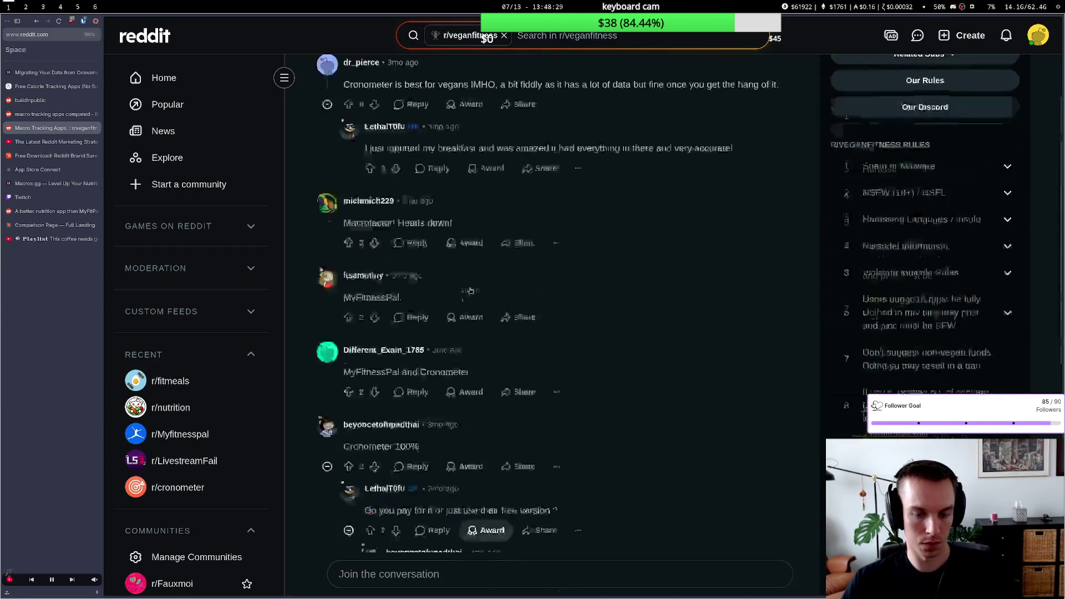
scroll(470, 291, "up", 2)
Step: From notifications, open the r/androidapps 'A better nutrition app than MyFitPal?' thread
left_click(1006, 36)
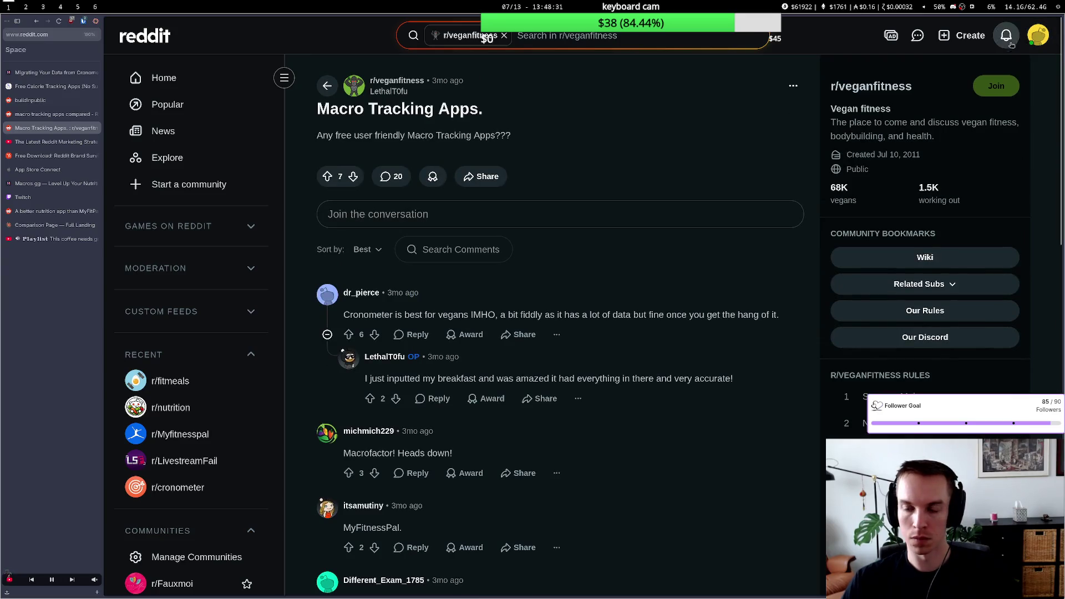
left_click(633, 159)
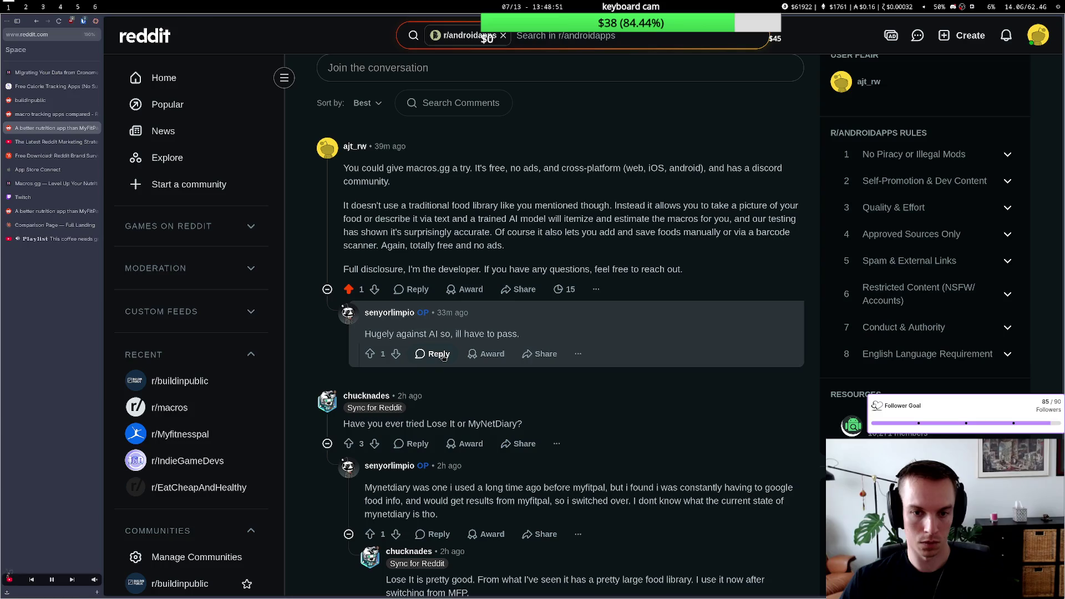
scroll(442, 356, "up", 3)
Step: Read the Amy Food Journal free calorie tracking apps article down to its FAQ section
left_click(164, 77)
key("ctrl+Tab")
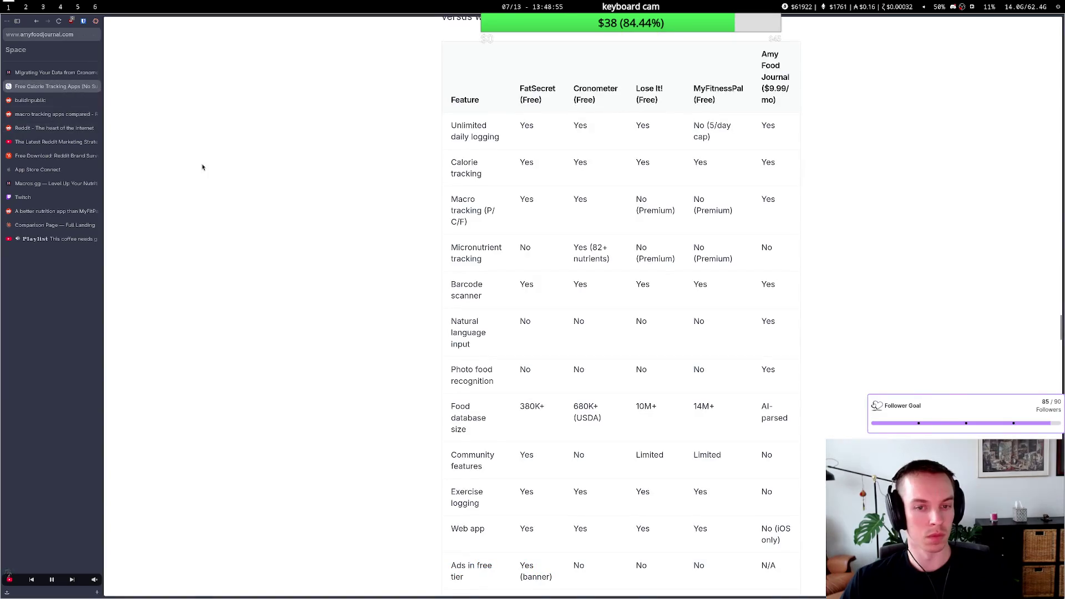
scroll(202, 168, "down", 2)
scroll(202, 168, "down", 1)
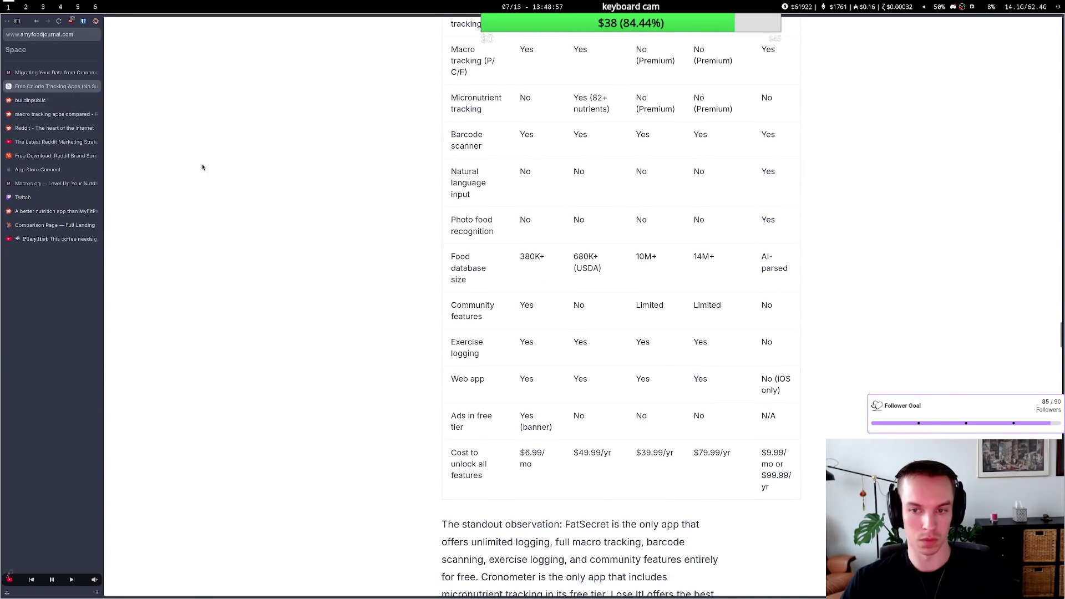
scroll(202, 168, "up", 2)
scroll(203, 168, "up", 2)
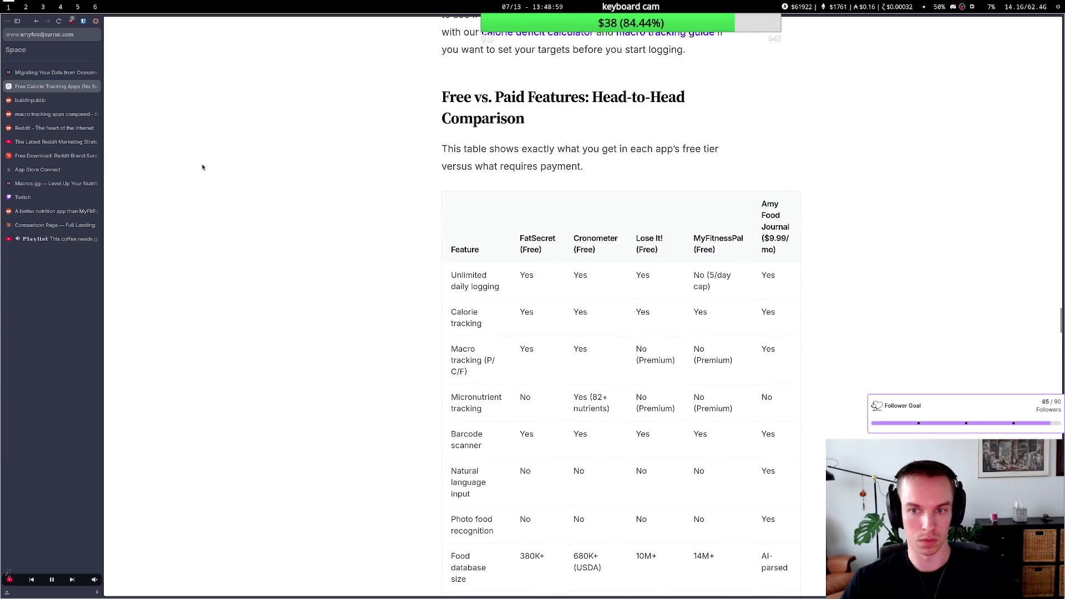
scroll(202, 168, "down", 1)
scroll(202, 168, "down", 1)
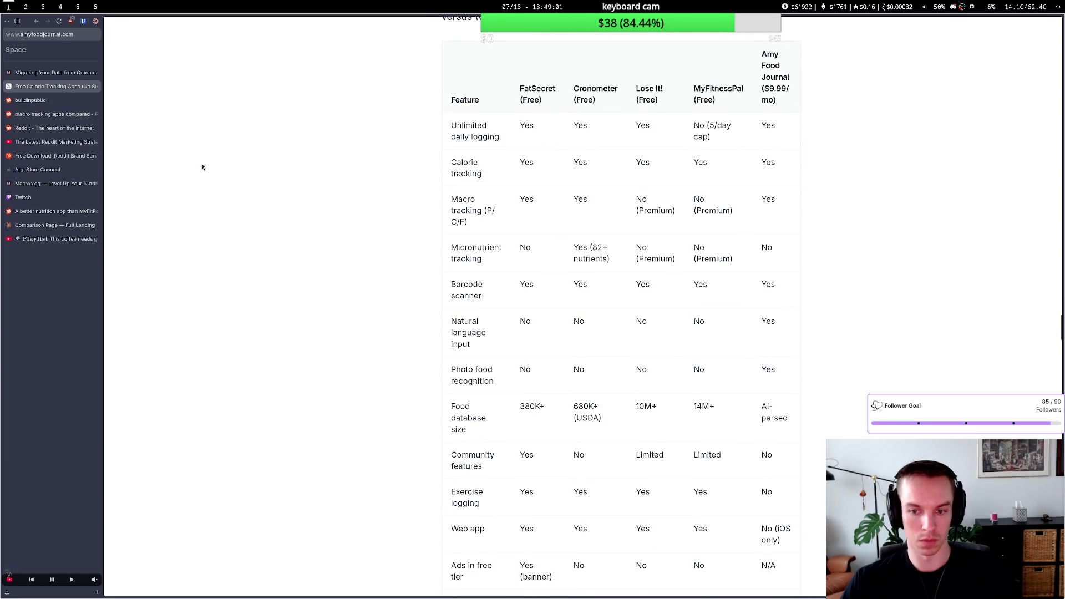
scroll(203, 167, "down", 1)
scroll(202, 167, "down", 1)
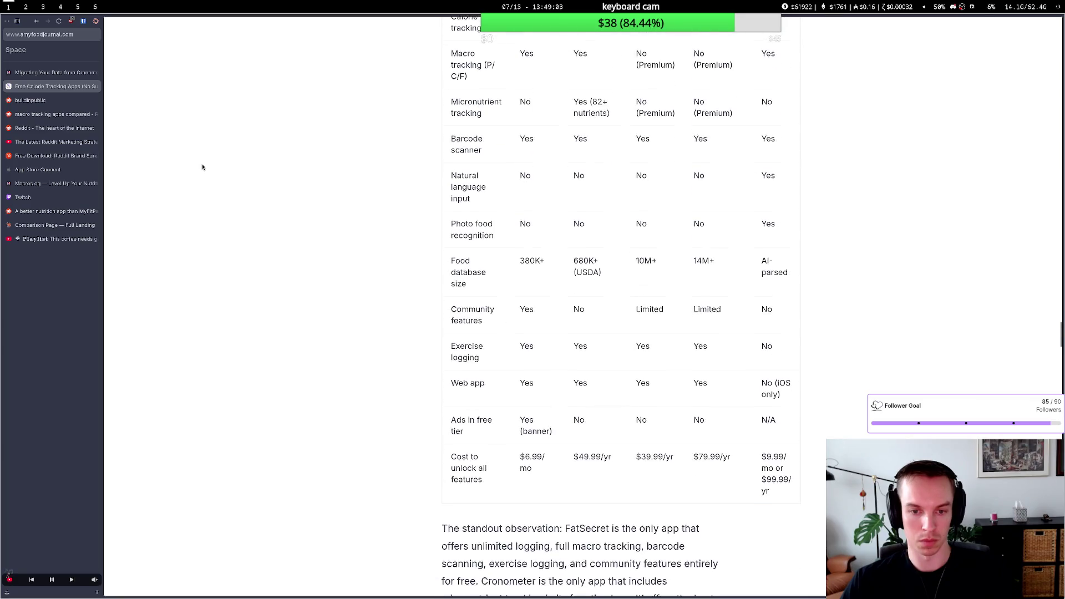
scroll(202, 167, "down", 2)
scroll(203, 167, "down", 1)
scroll(202, 168, "down", 1)
scroll(202, 168, "down", 2)
scroll(202, 167, "down", 2)
scroll(202, 167, "down", 1)
scroll(203, 168, "down", 2)
scroll(203, 168, "down", 2)
scroll(202, 168, "down", 3)
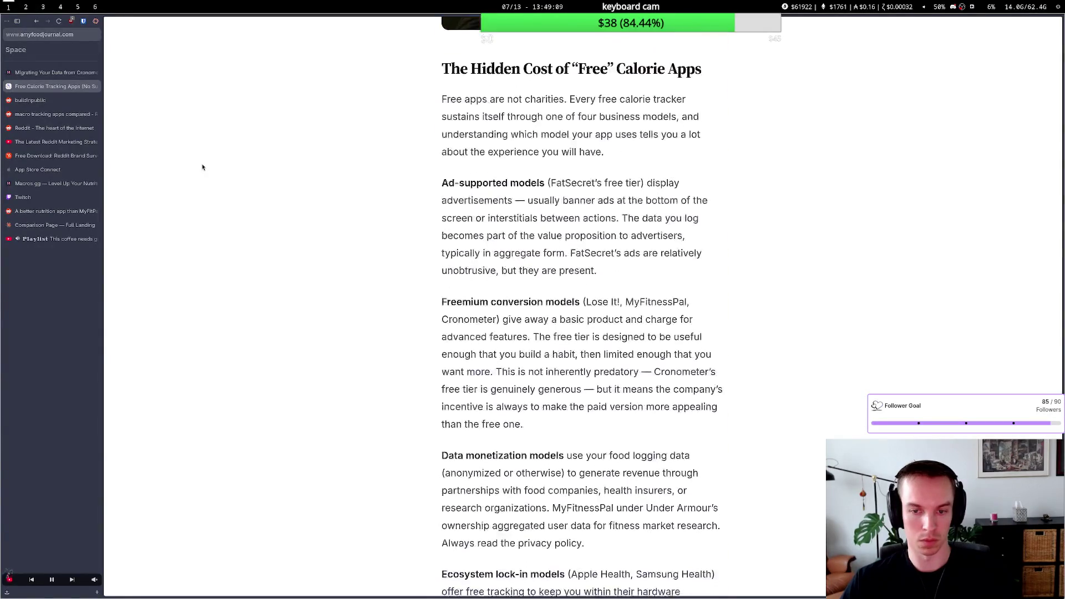
scroll(203, 168, "down", 1)
scroll(202, 167, "down", 1)
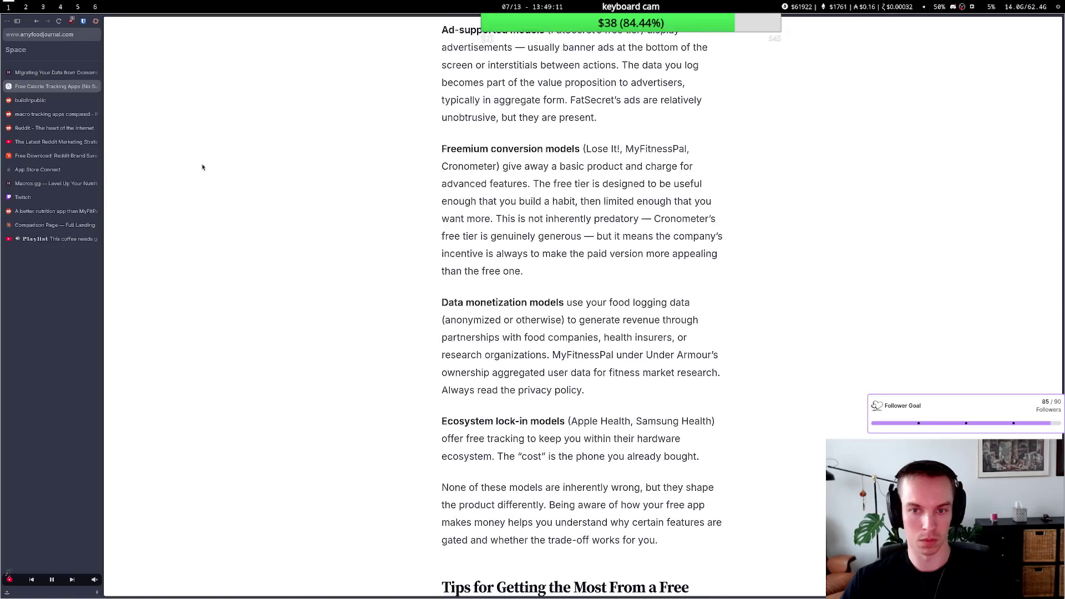
left_click_drag(491, 184, 611, 202)
left_click(602, 205)
scroll(561, 238, "down", 2)
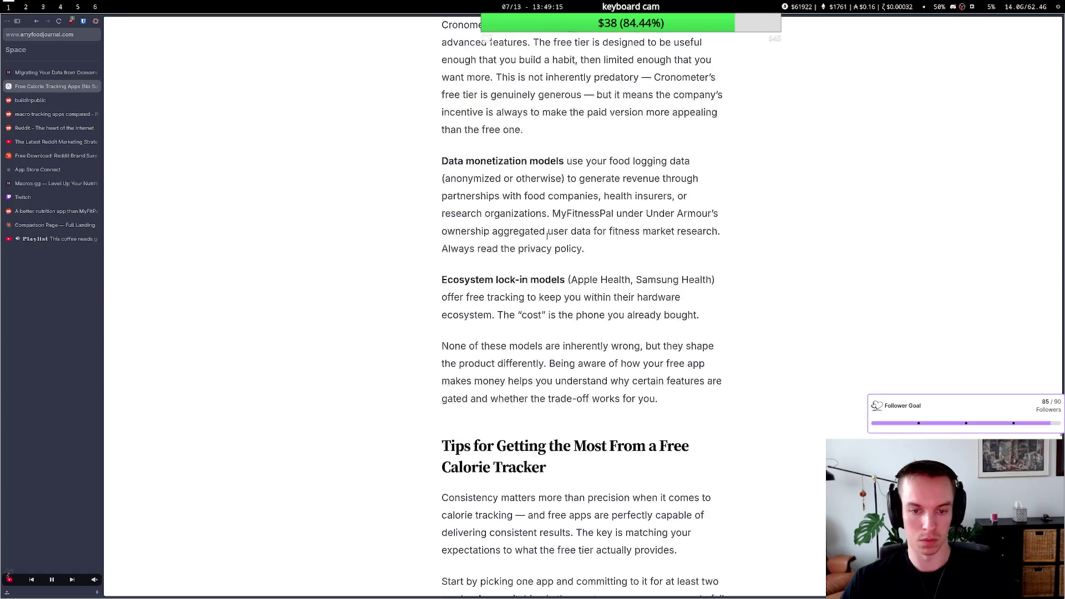
scroll(547, 237, "down", 1)
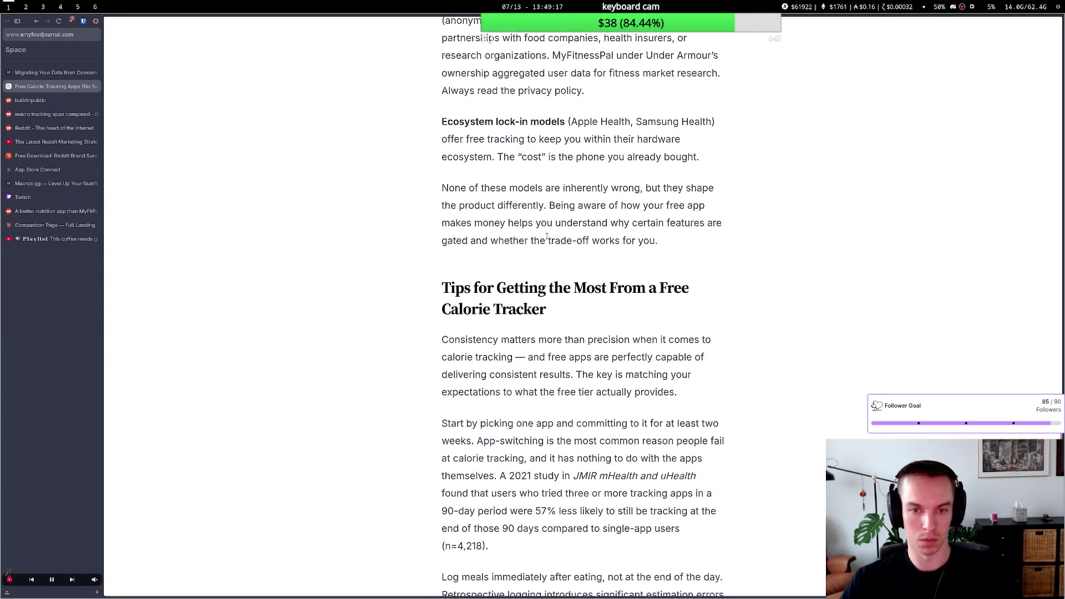
scroll(547, 238, "down", 2)
scroll(548, 238, "down", 3)
scroll(547, 238, "down", 3)
scroll(548, 239, "down", 2)
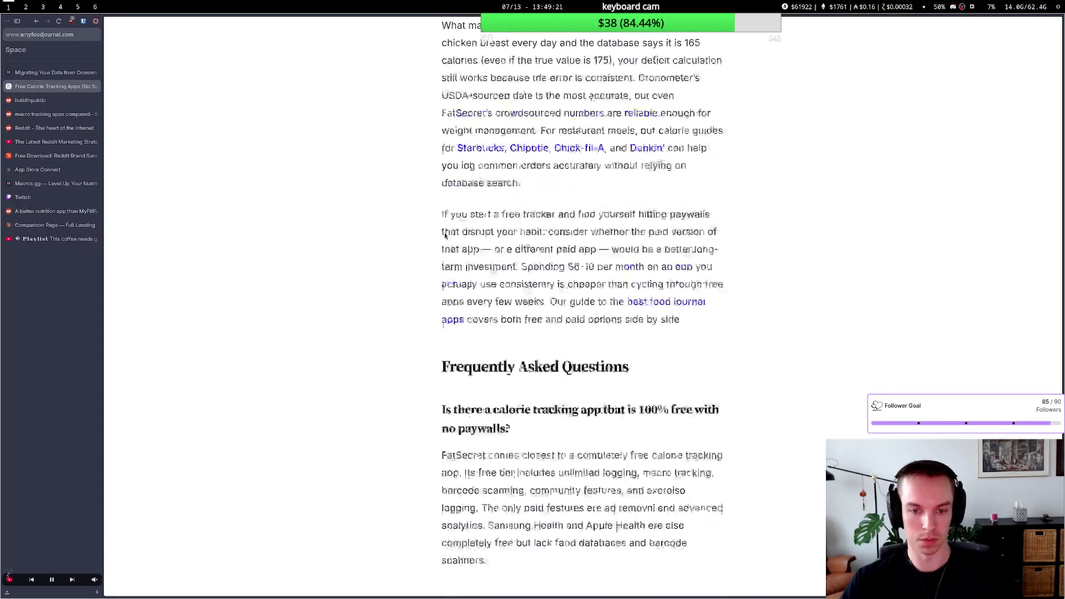
Step: Switch to the handwritten notes whiteboard
key("super+6")
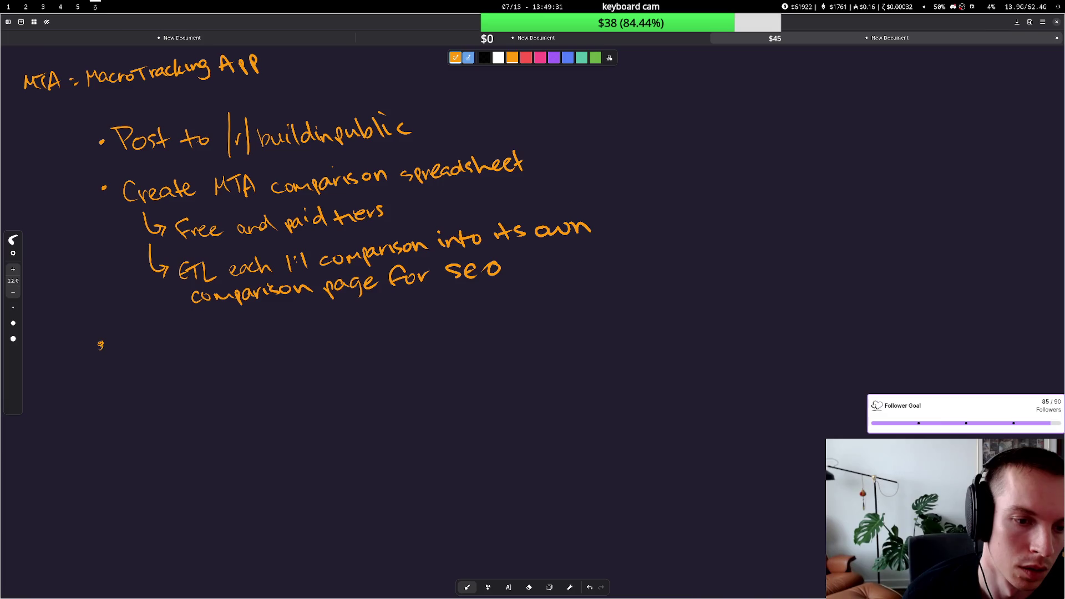
Step: Remove the stray ink dot and draw a bracket beside the comparison spreadsheet bullet
key("ctrl+z")
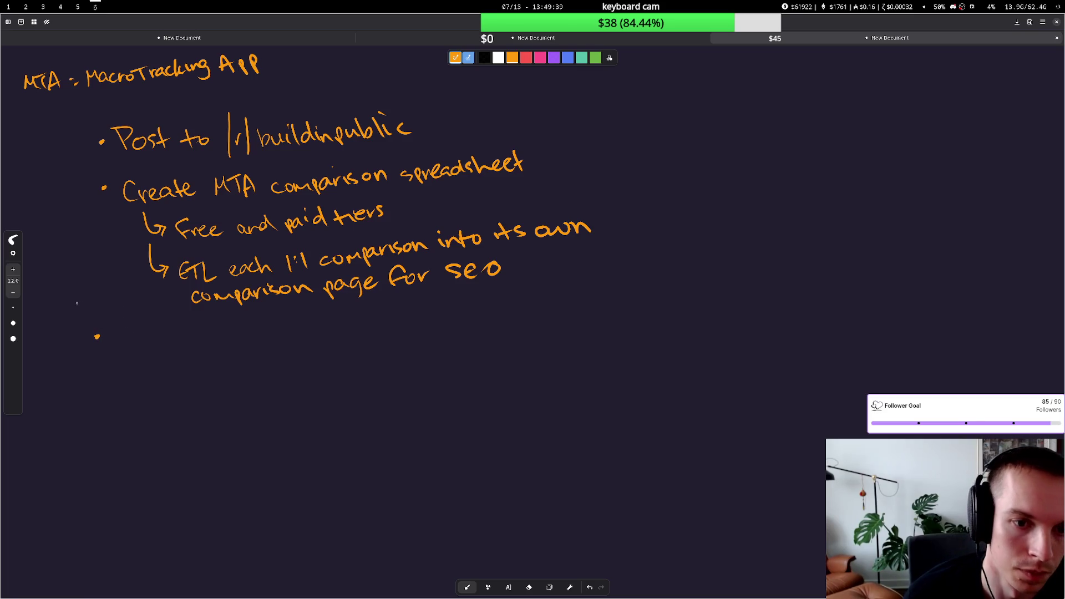
left_click_drag(107, 321, 86, 345)
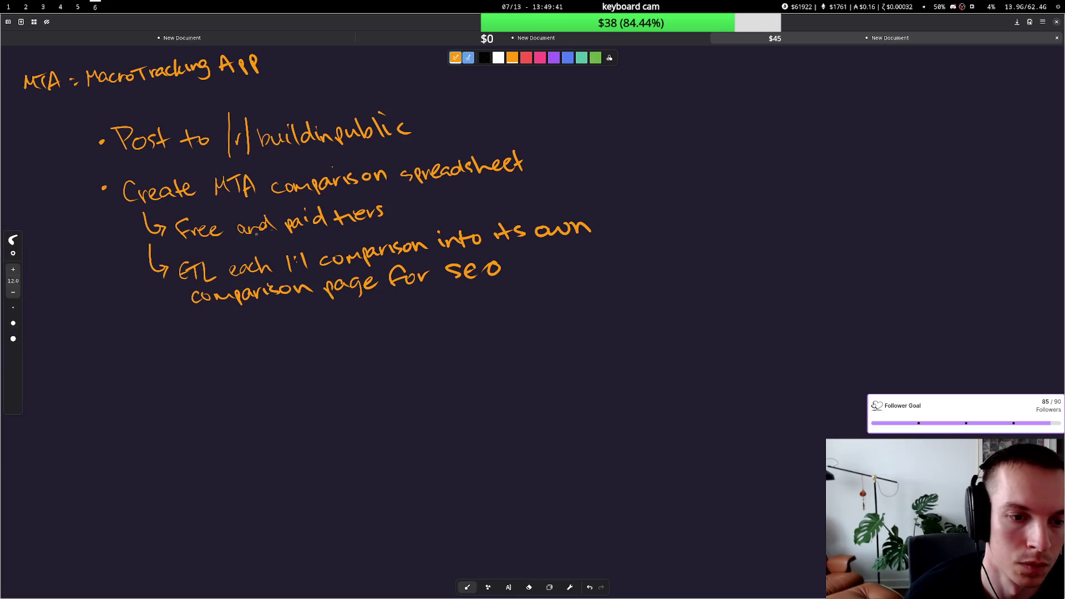
mouse_move(526, 139)
left_mouse_down()
mouse_move(566, 178)
mouse_move(534, 193)
left_mouse_up()
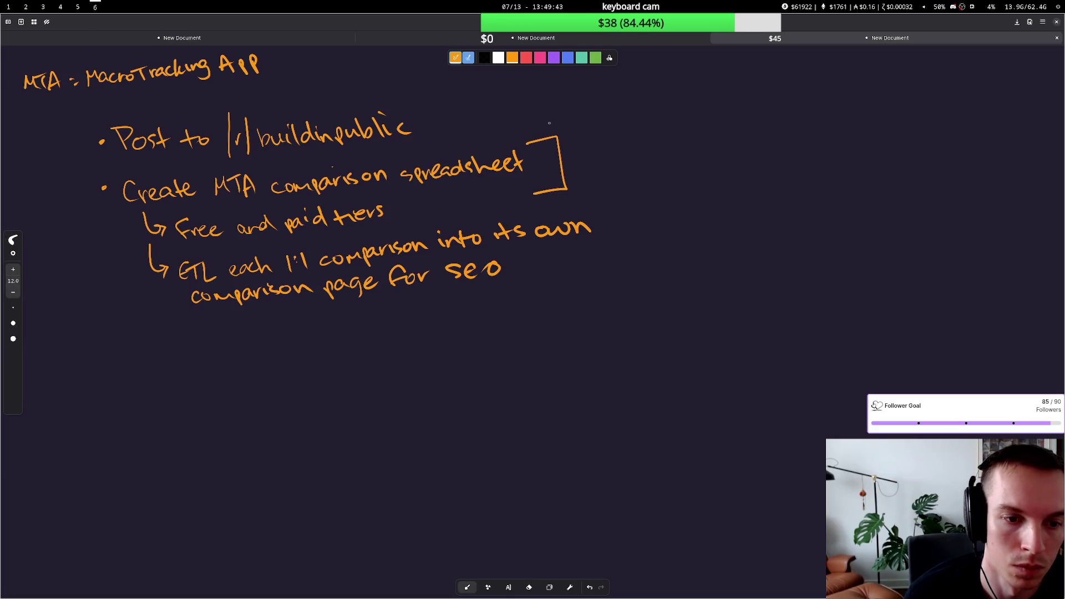
Step: Write 'post to reddit' next to the bracket
left_click_drag(579, 157, 601, 160)
mouse_move(621, 157)
left_mouse_down()
mouse_move(613, 169)
mouse_move(649, 170)
left_mouse_up()
left_click_drag(642, 158, 722, 166)
left_click_drag(733, 155, 740, 153)
mouse_move(756, 156)
left_mouse_down()
mouse_move(749, 163)
mouse_move(760, 163)
left_mouse_up()
left_click_drag(768, 153, 779, 162)
left_click_drag(773, 150, 787, 149)
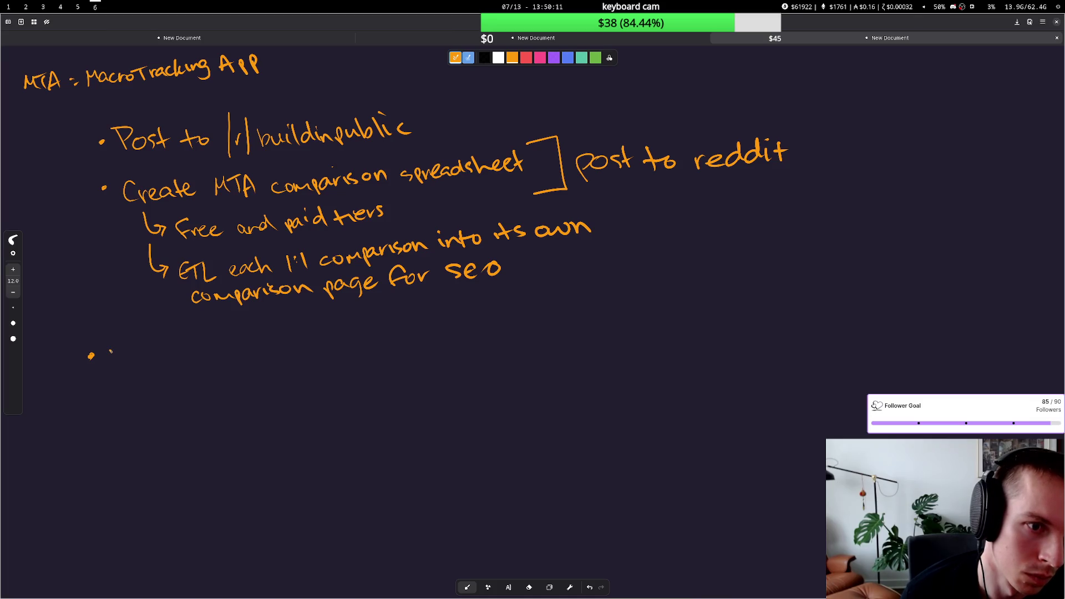
Step: Write 'Create Post for' after the new bullet
left_click_drag(114, 350, 150, 366)
mouse_move(162, 347)
left_mouse_down()
mouse_move(163, 364)
mouse_move(119, 354)
mouse_move(108, 364)
left_mouse_up()
left_click_drag(125, 364, 159, 359)
mouse_move(165, 343)
left_mouse_down()
mouse_move(167, 359)
mouse_move(170, 350)
left_mouse_up()
left_click_drag(174, 356, 233, 356)
left_click_drag(245, 337, 246, 353)
mouse_move(240, 344)
left_mouse_down()
mouse_move(268, 357)
mouse_move(278, 346)
left_mouse_up()
left_click_drag(289, 346, 290, 347)
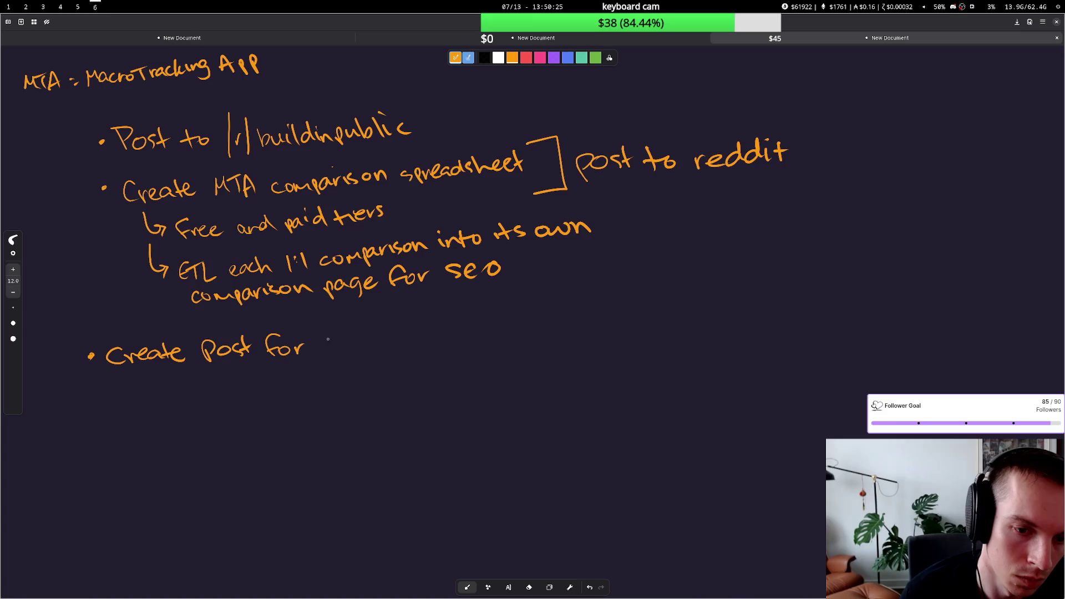
Step: Write the quoted phrase 'best macro tracking desktop experience' to finish the bullet
mouse_move(336, 333)
left_mouse_down()
mouse_move(345, 354)
mouse_move(360, 353)
left_mouse_up()
mouse_move(367, 343)
left_mouse_down()
mouse_move(363, 353)
mouse_move(377, 353)
left_mouse_up()
left_click_drag(377, 343, 382, 354)
left_click_drag(372, 342, 445, 348)
left_click_drag(455, 350, 460, 340)
left_click_drag(469, 338, 505, 333)
left_click(481, 339)
left_click_drag(511, 334, 514, 341)
mouse_move(525, 322)
left_mouse_down()
mouse_move(527, 341)
mouse_move(557, 328)
mouse_move(571, 350)
mouse_move(599, 322)
mouse_move(652, 331)
left_mouse_up()
mouse_move(663, 315)
left_mouse_down()
mouse_move(664, 330)
mouse_move(674, 327)
left_mouse_up()
mouse_move(683, 320)
left_mouse_down()
mouse_move(684, 337)
mouse_move(714, 318)
mouse_move(737, 336)
mouse_move(755, 322)
left_mouse_up()
mouse_move(758, 324)
left_mouse_down()
mouse_move(766, 314)
mouse_move(832, 313)
mouse_move(844, 297)
left_mouse_up()
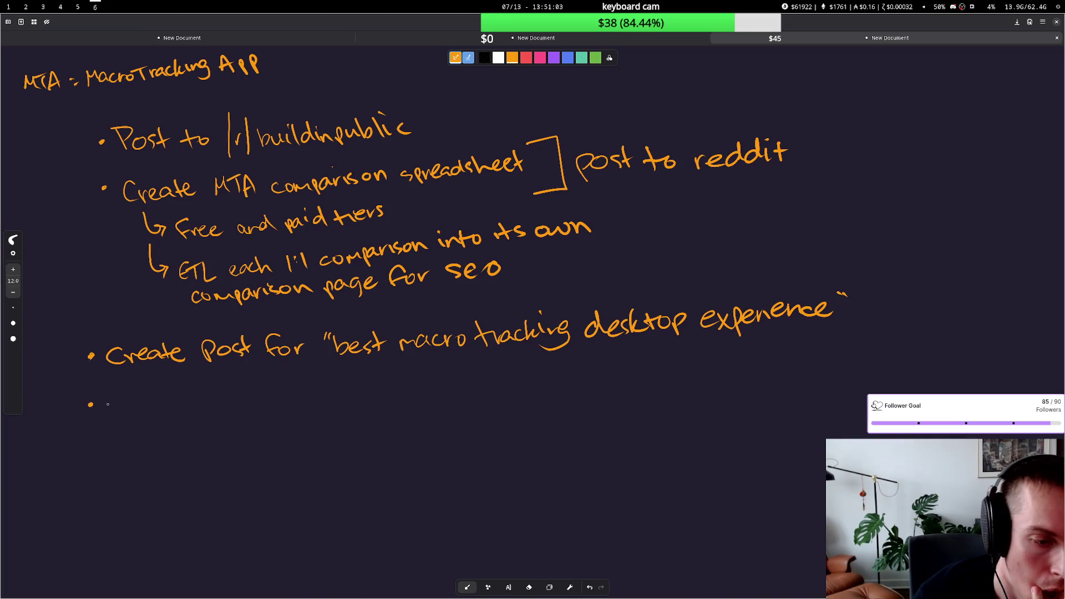
Step: Switch back to the browser workspace
key("super+1")
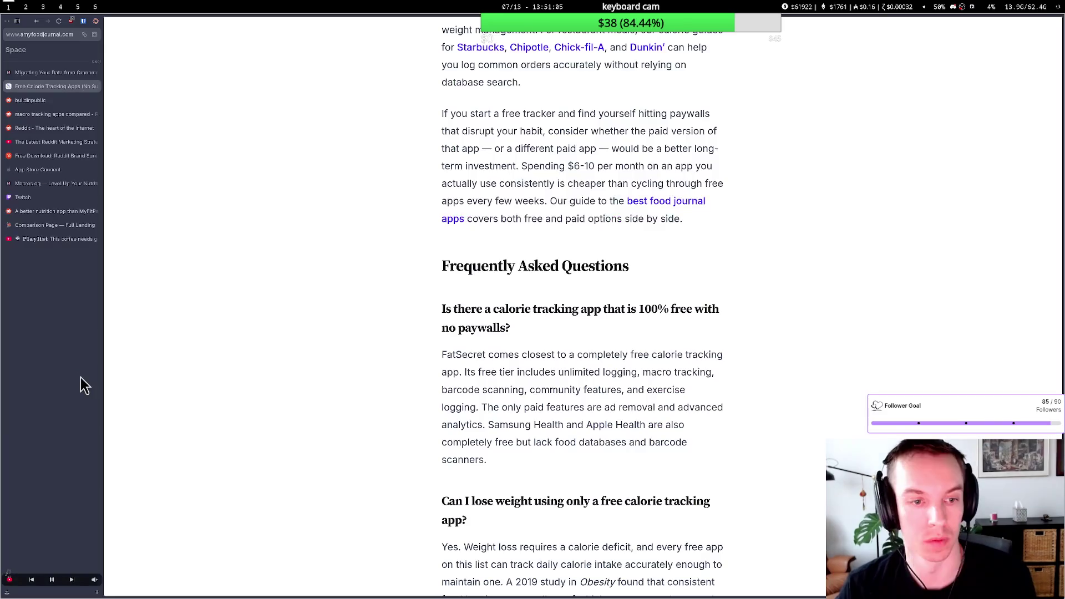
Step: Look over the Macros.gg Cronometer migration guide and dashboard, ending on the r/buildinpublic tab
left_click(37, 100)
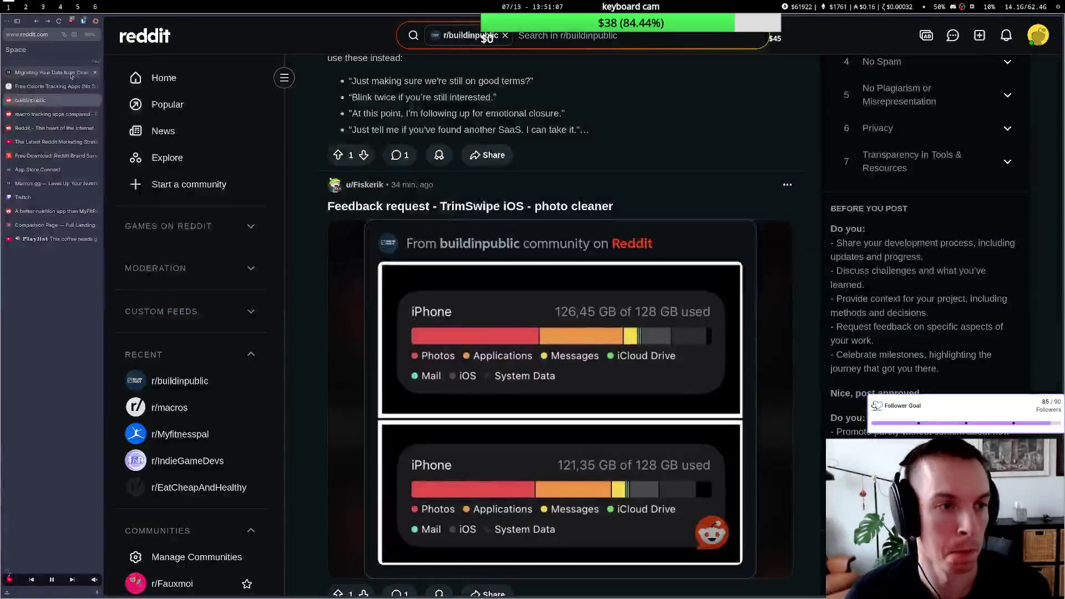
left_click(71, 74)
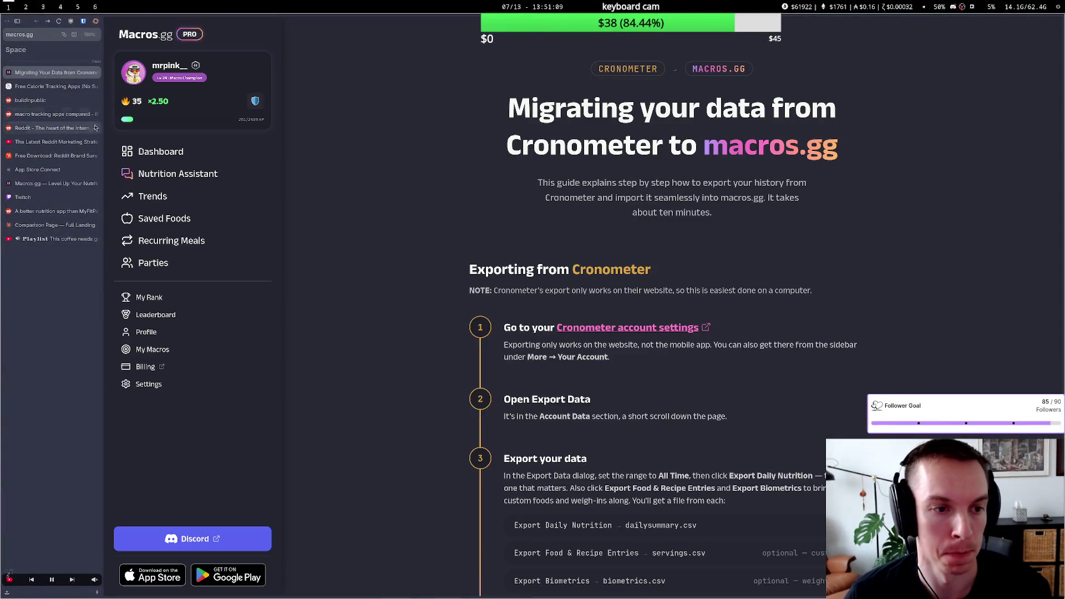
left_click(150, 147)
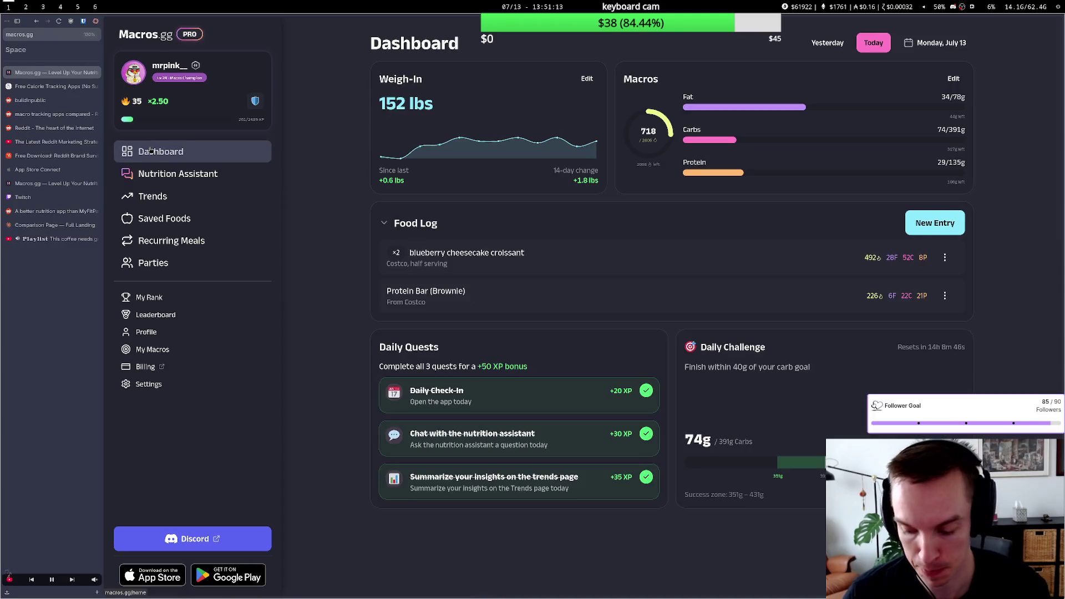
left_click(52, 101)
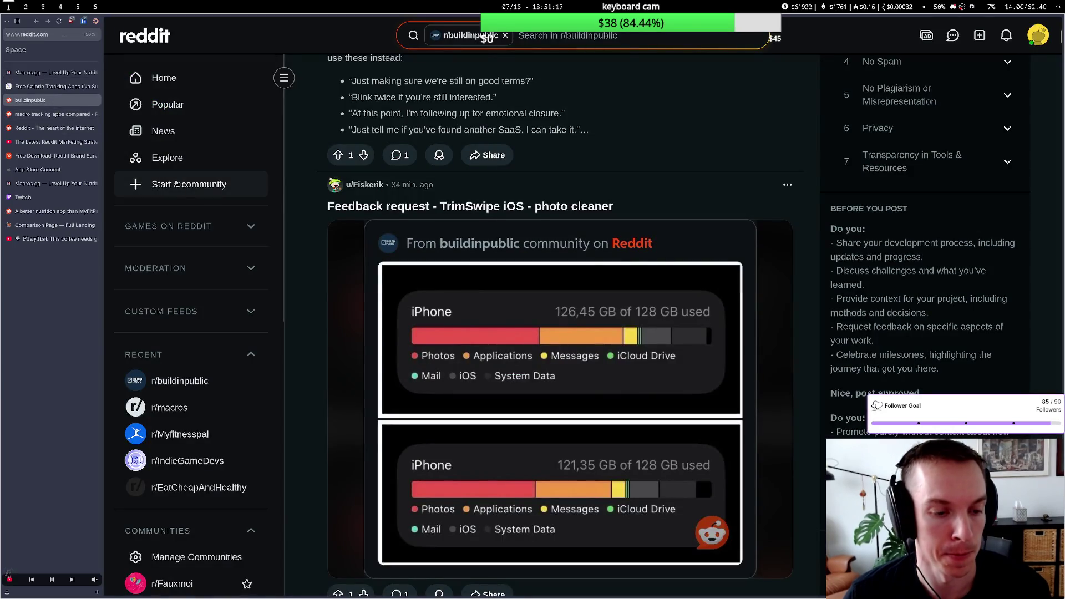
Step: Return to the handwritten notes whiteboard
key("alt+Tab")
key("alt+Tab")
key("super+6")
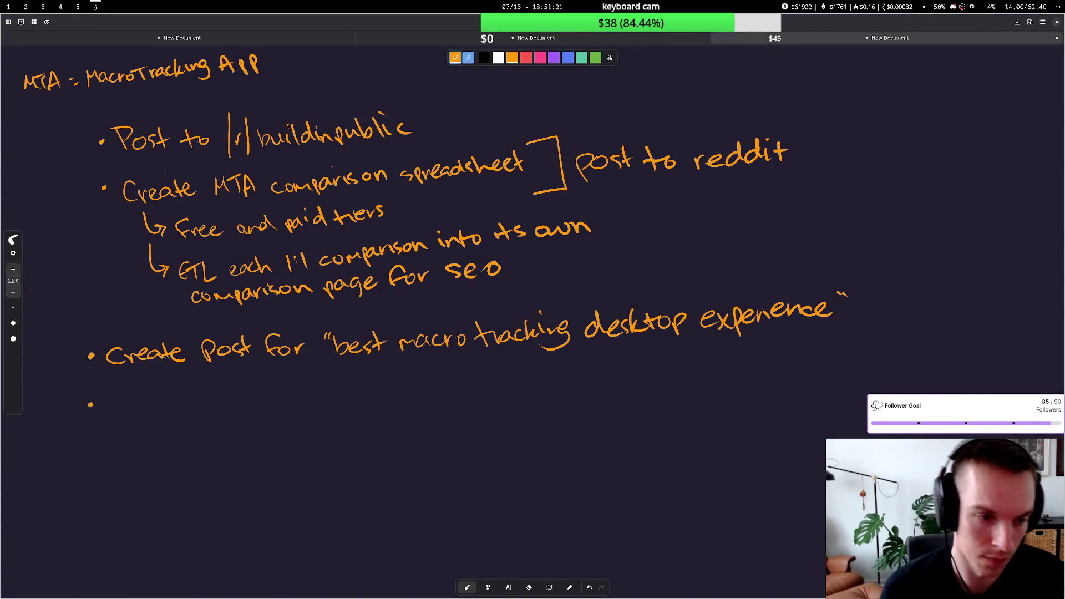
Step: Draw a sub-point arrow under the desktop post idea, start the phrase and erase the mistaken words
mouse_move(310, 372)
left_mouse_down()
mouse_move(314, 389)
mouse_move(329, 383)
left_mouse_up()
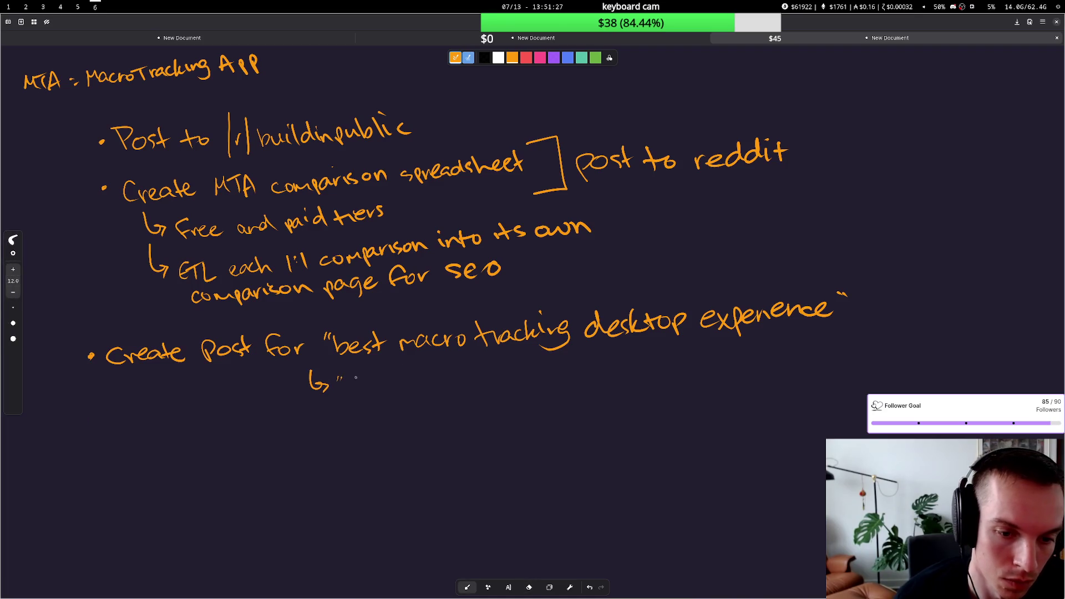
mouse_move(348, 379)
left_mouse_down()
mouse_move(369, 380)
mouse_move(391, 406)
mouse_move(532, 376)
mouse_move(359, 386)
mouse_move(426, 388)
left_mouse_up()
key("e")
key("p")
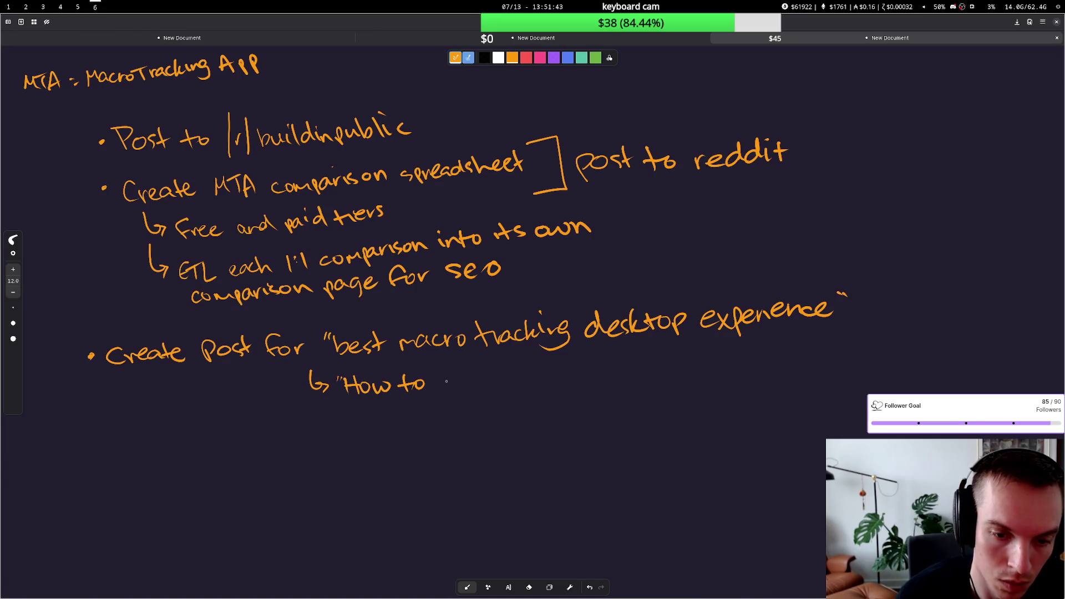
Step: Write 'How to diet without charging What You eat' as the sub-point
mouse_move(451, 377)
left_mouse_down()
mouse_move(463, 391)
mouse_move(648, 385)
left_mouse_up()
mouse_move(658, 375)
left_mouse_down()
mouse_move(664, 385)
mouse_move(691, 376)
left_mouse_up()
left_click_drag(694, 365, 704, 383)
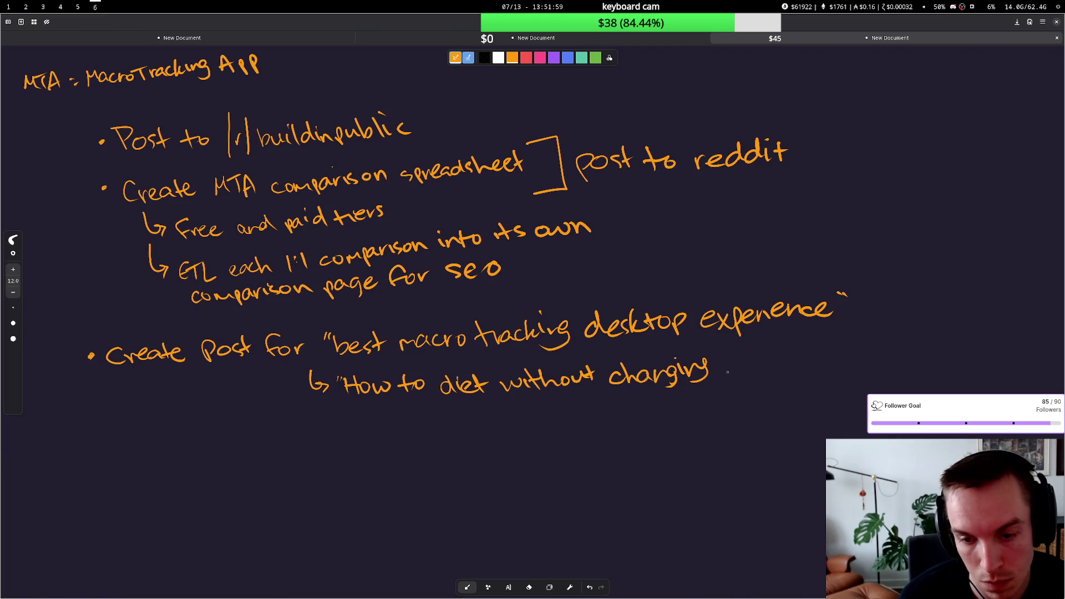
mouse_move(722, 354)
left_mouse_down()
mouse_move(754, 365)
mouse_move(782, 353)
left_mouse_up()
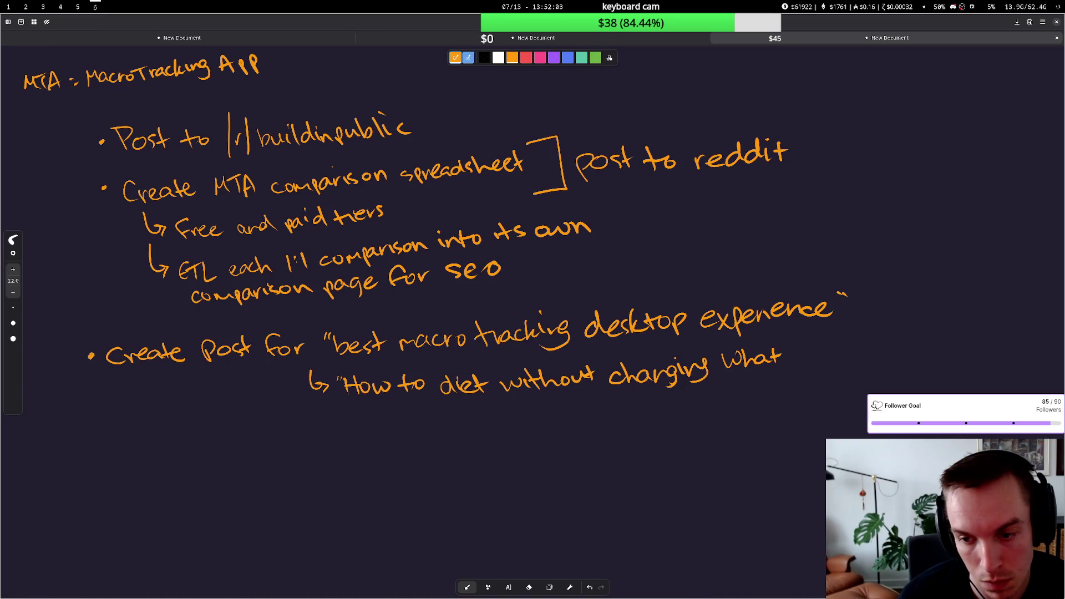
left_click_drag(361, 408, 369, 426)
mouse_move(390, 414)
left_mouse_down()
mouse_move(385, 423)
mouse_move(436, 424)
left_mouse_up()
mouse_move(449, 404)
left_mouse_down()
mouse_move(452, 423)
mouse_move(458, 416)
left_mouse_up()
left_click_drag(465, 405, 471, 412)
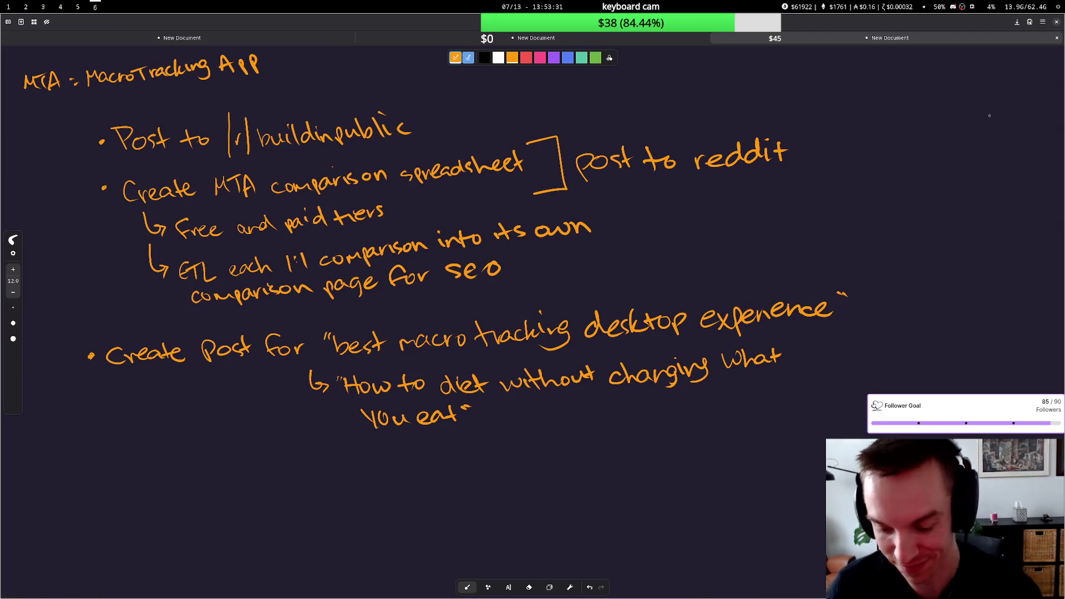
key("super+1")
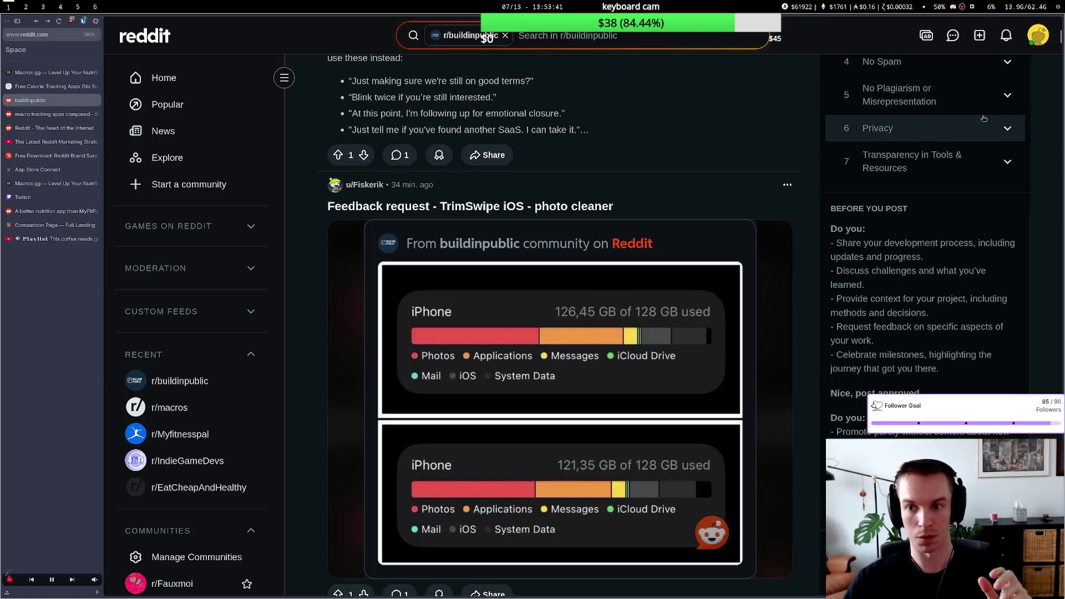
Step: Highlight the r/buildinpublic transparency rule, glance at terminal and Spotify, and return to Reddit
left_click_drag(966, 168, 844, 155)
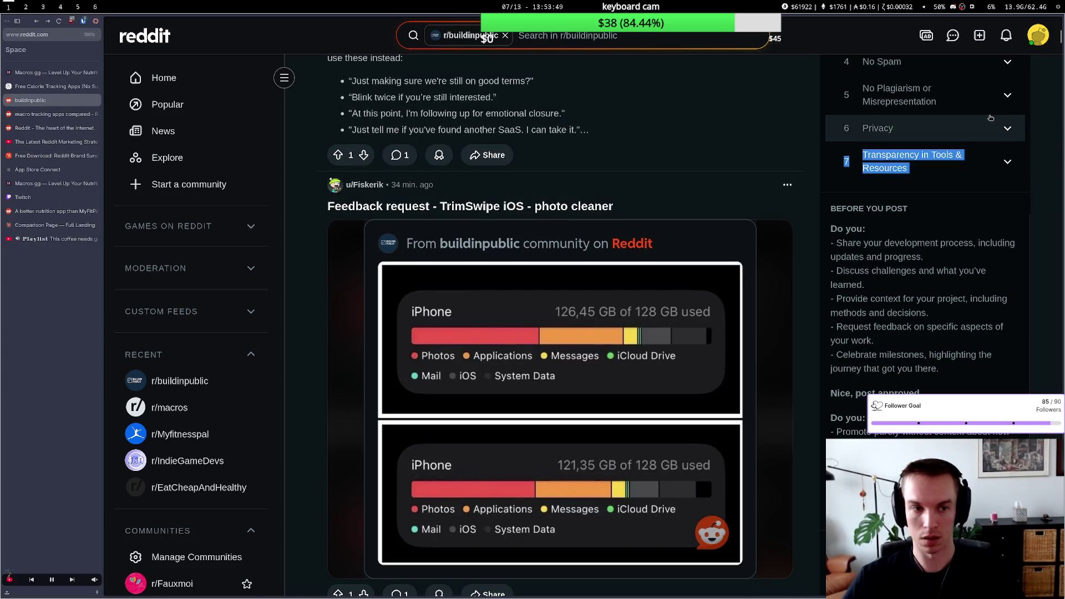
key("super+2")
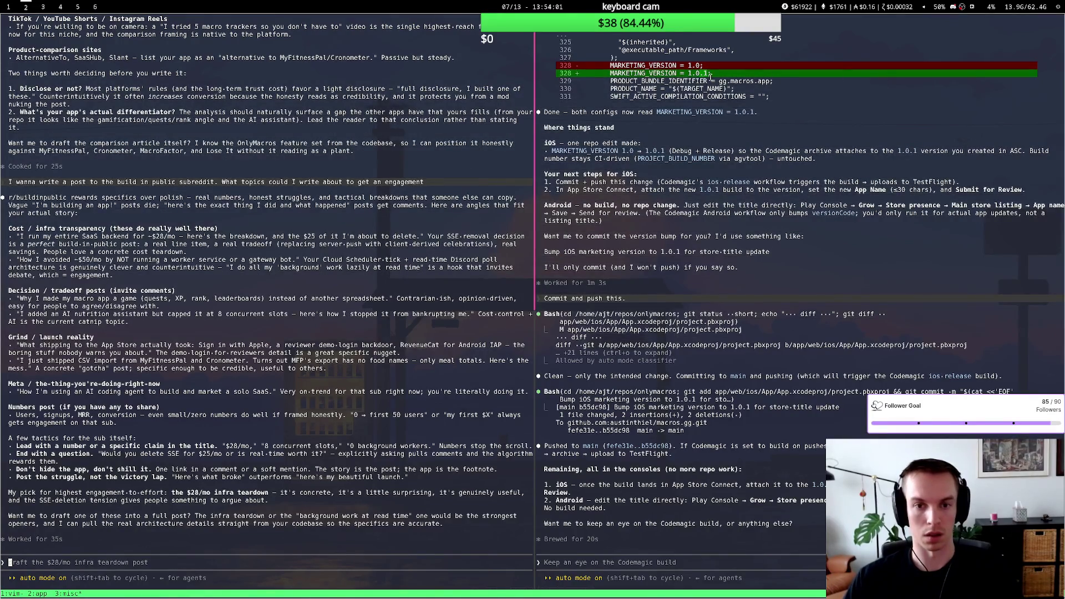
key("super+3")
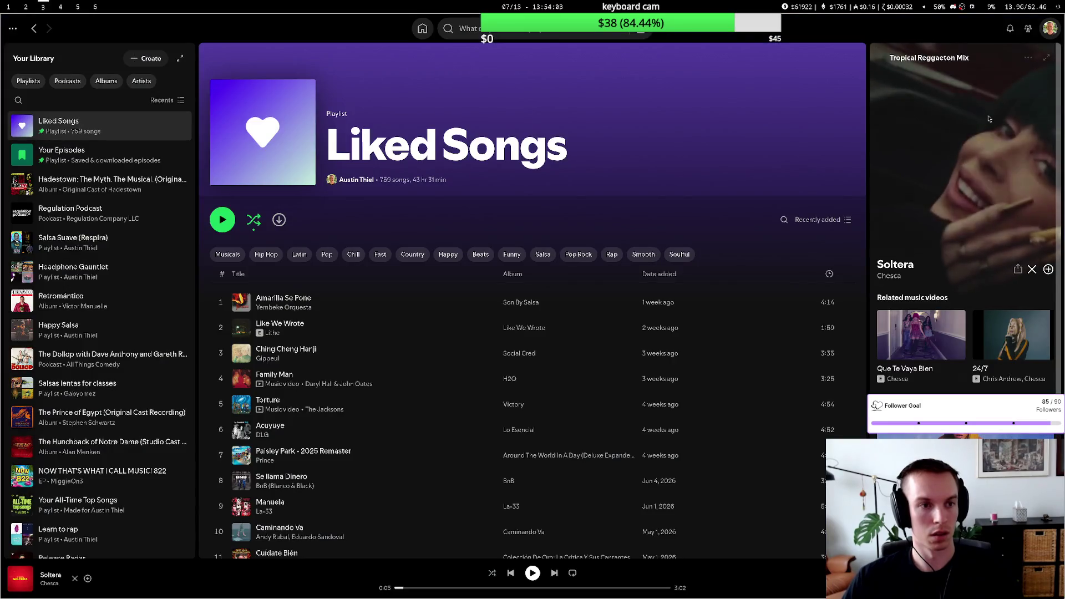
key("super+1")
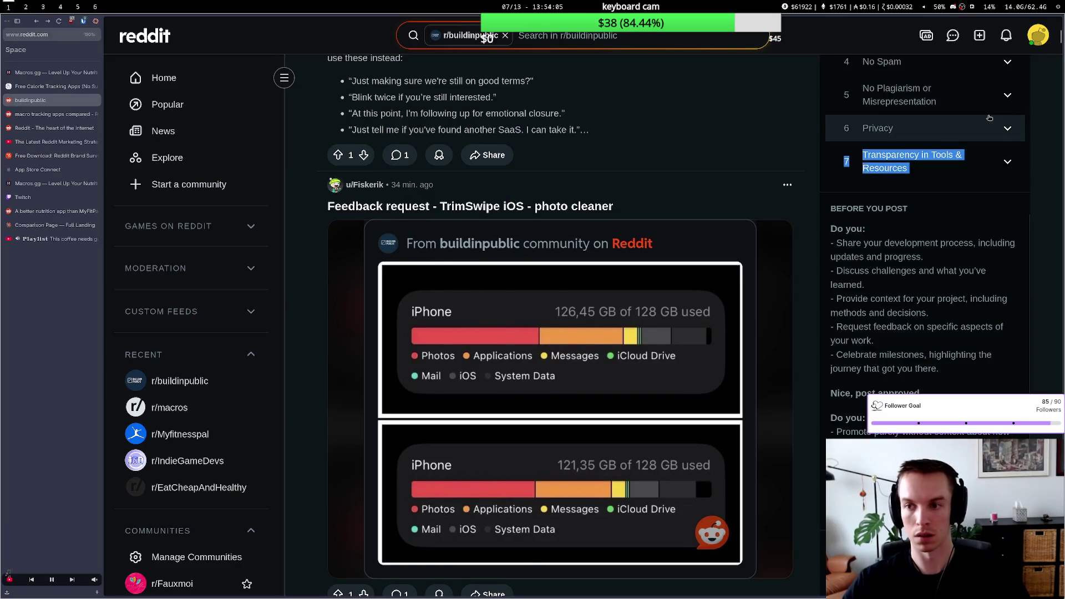